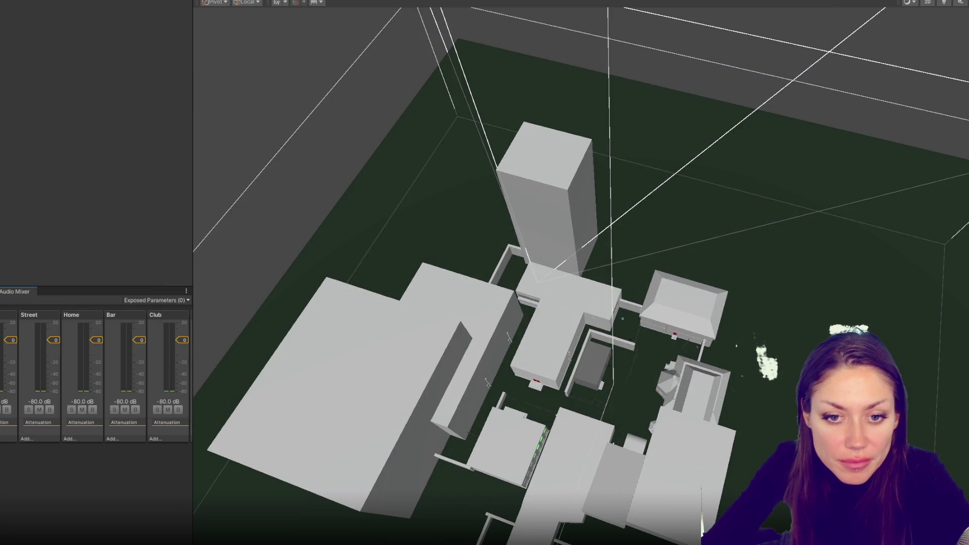
Open SceneControls.cs in VS Code from the CS0246 AudioMixer error in the Console.
double_click(1, 344)
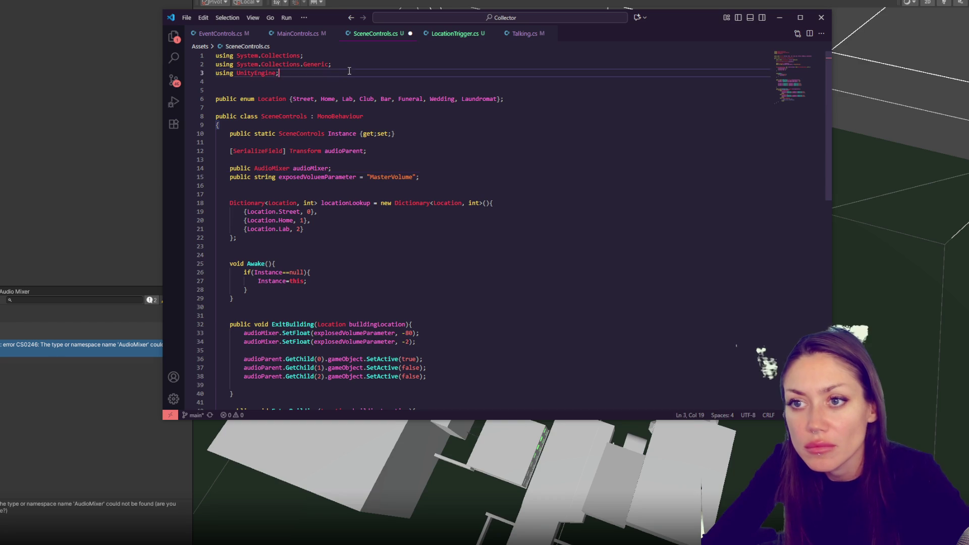
Duplicate the UnityEngine using line into 'using UnityEngine.Audio;' and save the script.
click(277, 72)
key(ctrl+c)
key(ctrl+v)
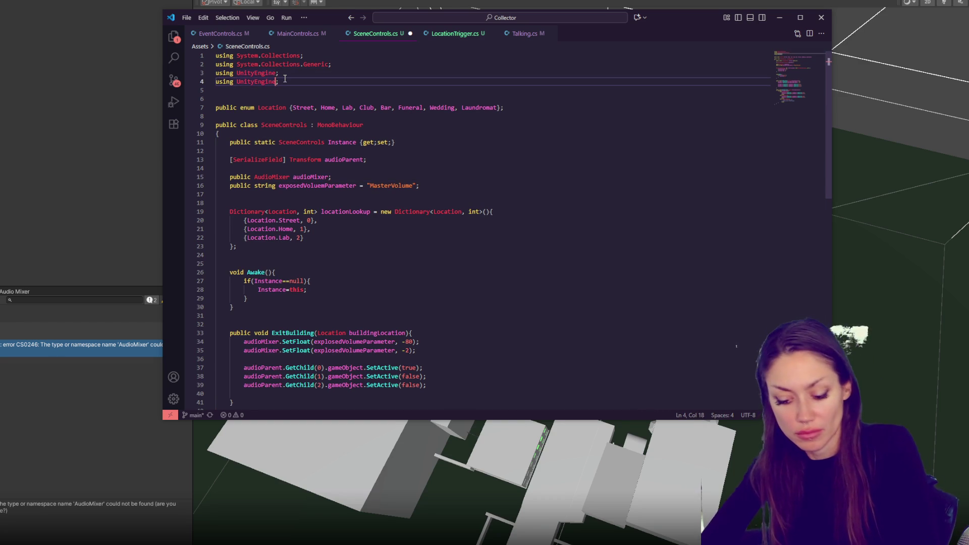
text(.Audiop)
key(BackSpace)
click(404, 230)
key(ctrl+s)
Scroll through SceneControls.cs to review the exposedVolumeParameter field and volume code.
scroll(452, 265, down, 5)
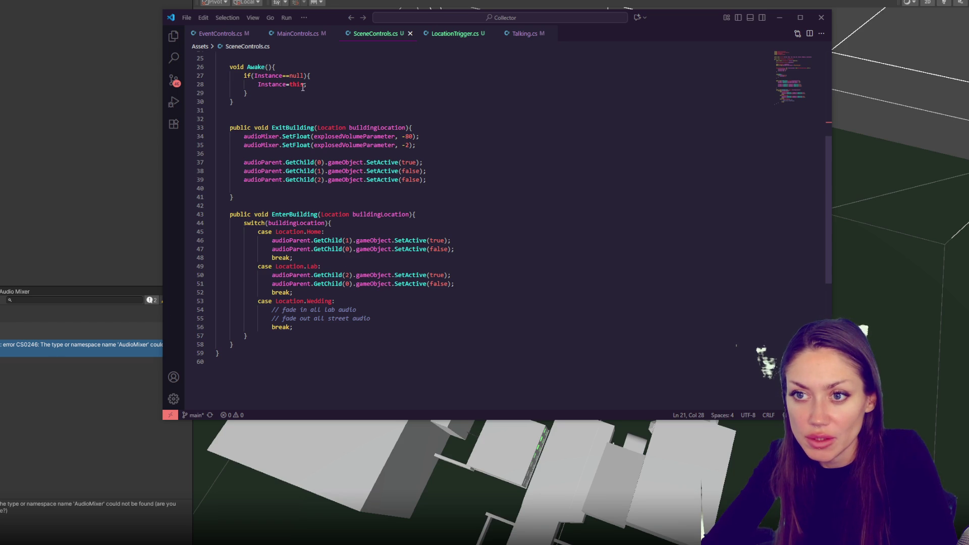
scroll(438, 206, up, 8)
scroll(421, 191, down, 4)
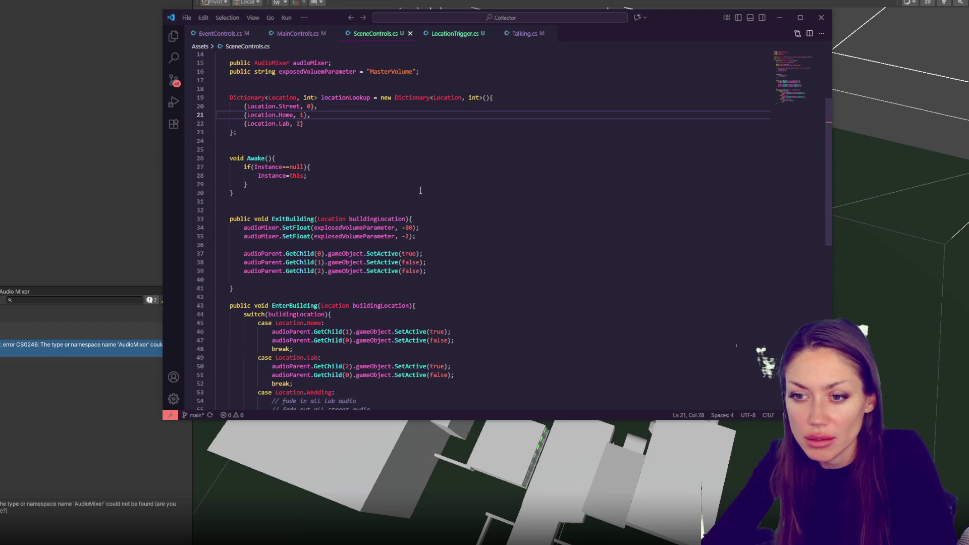
click(315, 228)
scroll(316, 229, up, 4)
Delete the exposedVolumeParameter string field from SceneControls.cs.
click(314, 186)
double_click(314, 186)
text(groupNam)
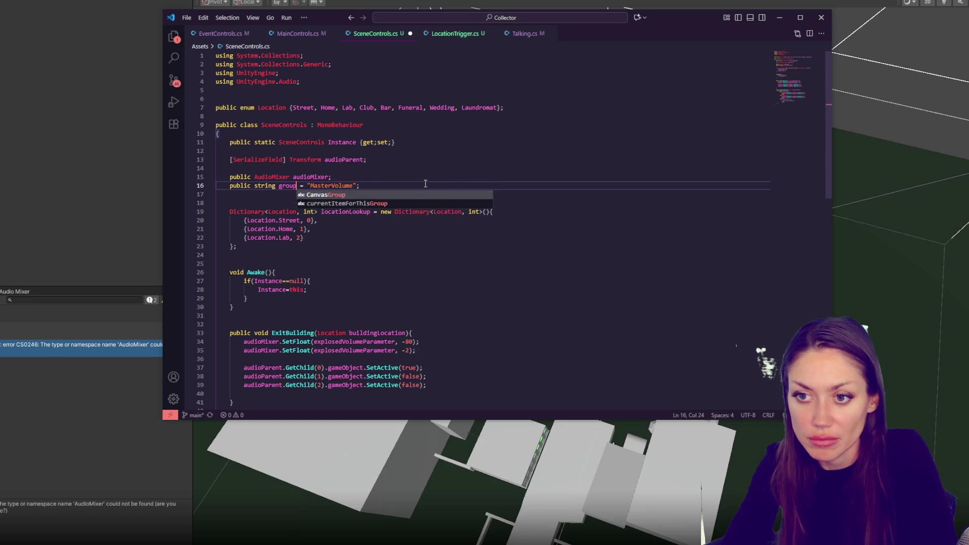
text(e)
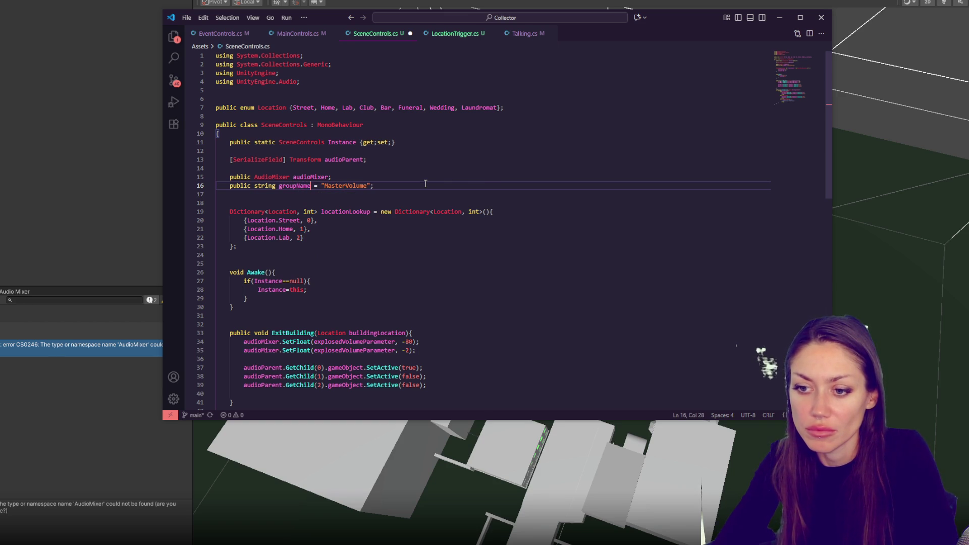
drag(425, 184, 417, 178)
key(BackSpace)
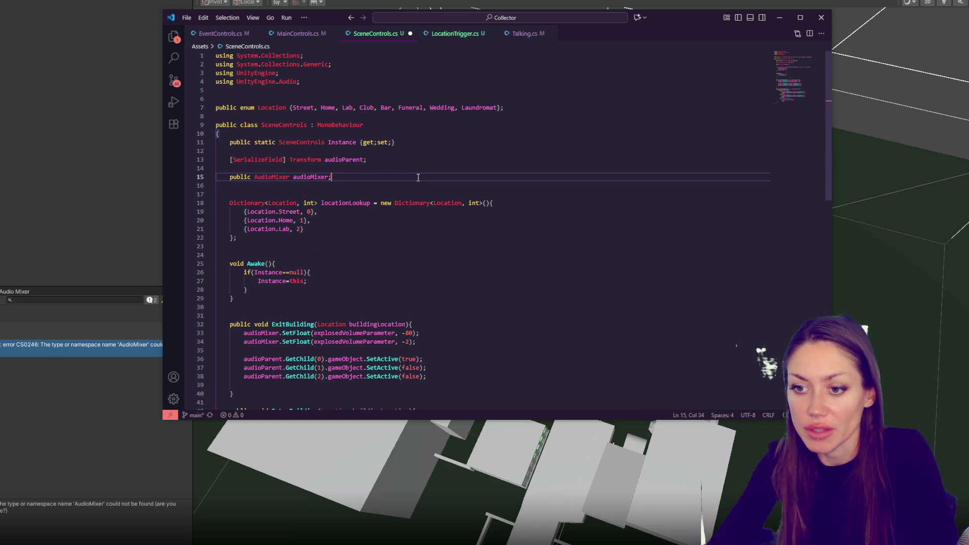
scroll(418, 177, down, 3)
Replace ExitBuilding's SetFloat parameter arguments with "Street" and "Home".
double_click(337, 264)
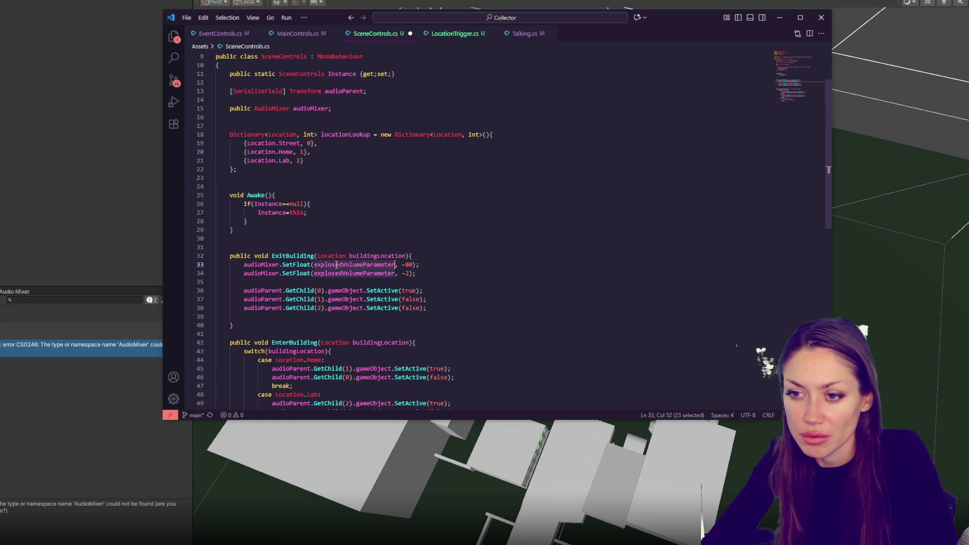
key(BackSpace)
text(")
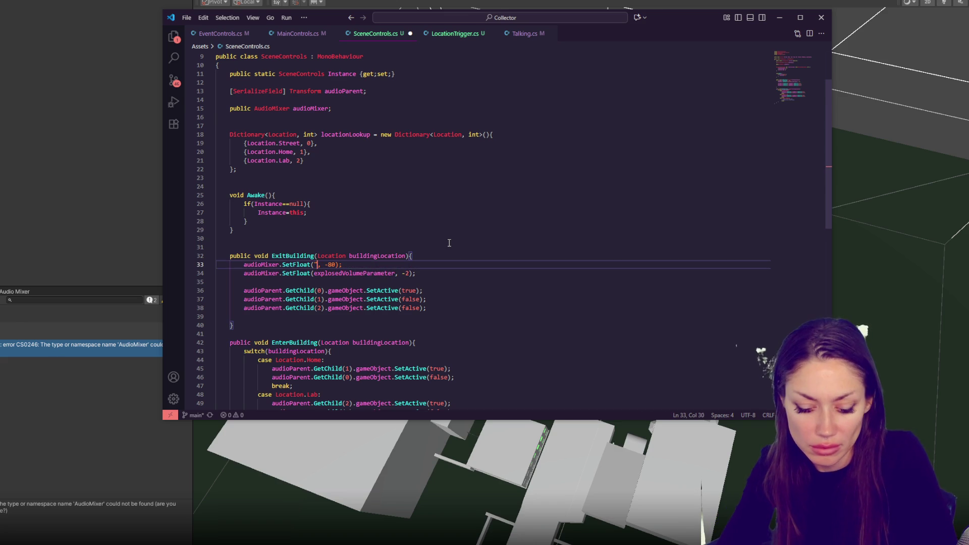
text(S)
text(treet")
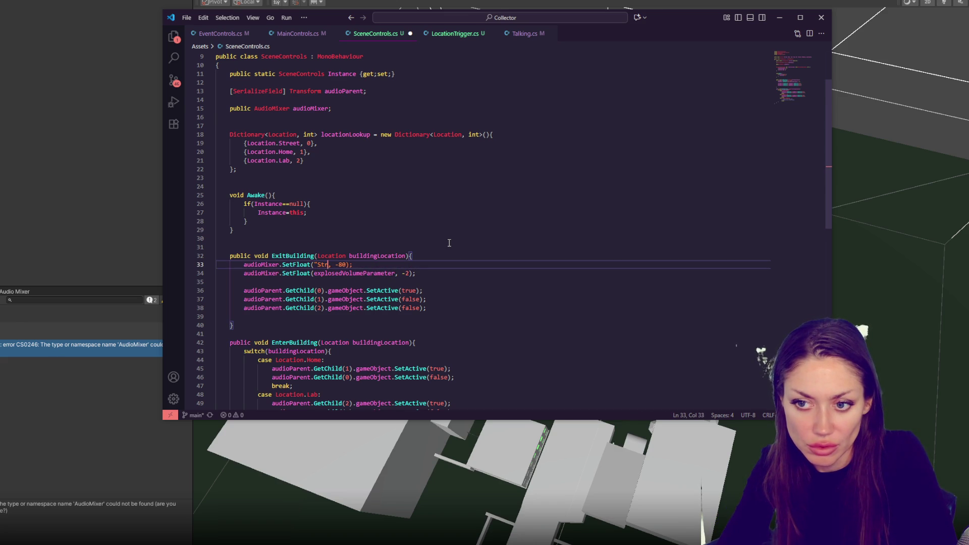
double_click(373, 273)
text("Home")
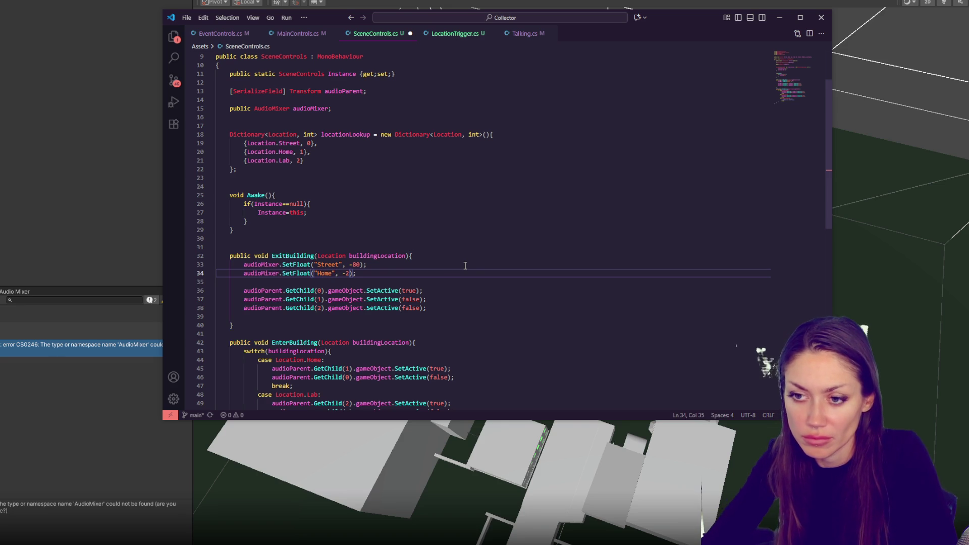
Duplicate the Home SetFloat line and move the -80 value onto the new line.
drag(397, 271, 364, 265)
key(ctrl+c)
key(Down)
key(ctrl+v)
key(ctrl+x)
click(352, 283)
key(ctrl+v)
Set Street to -2 and Home to -80, and rename the third call's group to "Lab".
click(346, 283)
drag(343, 282, 353, 274)
key(ctrl+x)
click(349, 266)
key(ctrl+v)
key(ctrl+c)
key(ctrl+v)
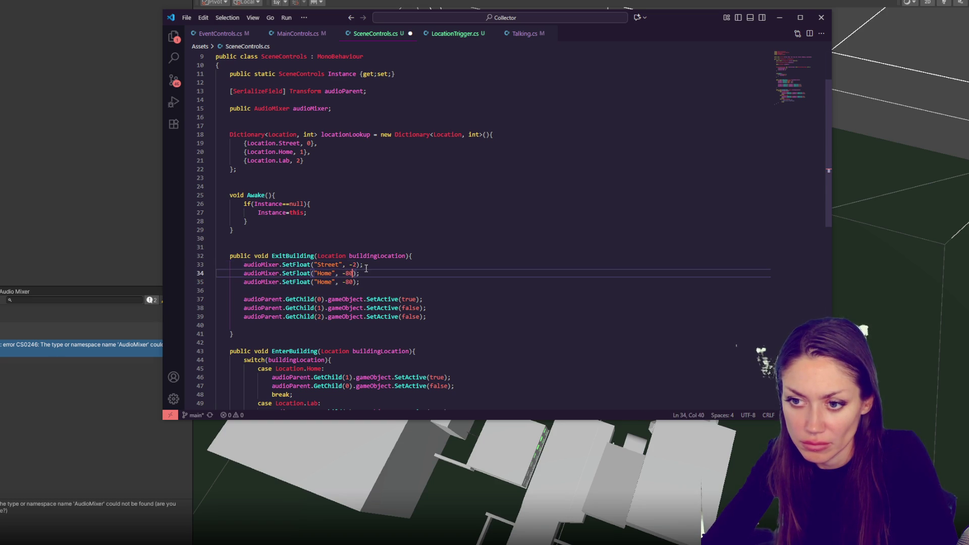
double_click(326, 282)
text(Lab)
drag(356, 291, 357, 324)
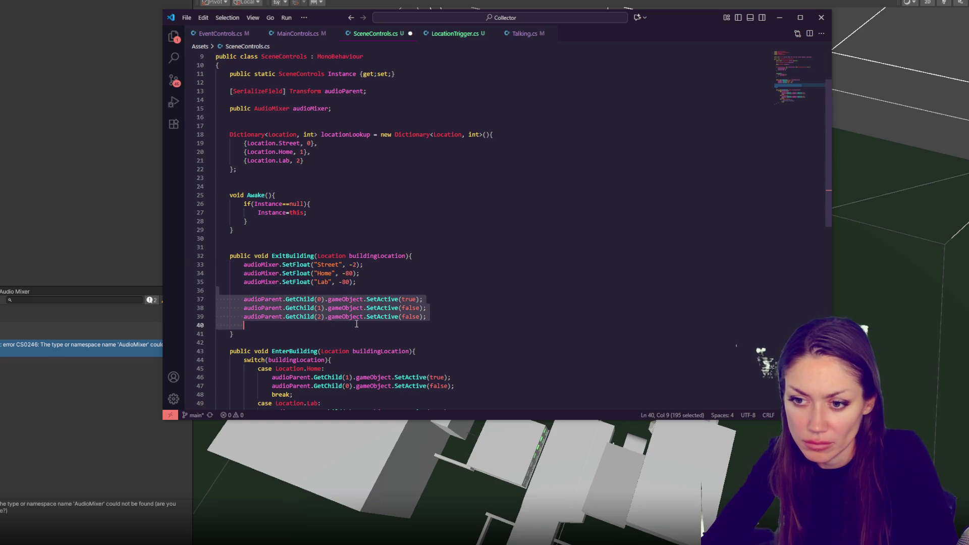
Comment out ExitBuilding's child-object toggle lines and save.
key(ctrl+slash)
key(ctrl+s)
drag(390, 281, 471, 257)
scroll(477, 259, down, 3)
In the Home case, replace the child toggles with SetFloat calls: Home -2, Street -80.
drag(469, 295, 493, 277)
key(ctrl+v)
click(289, 286)
drag(243, 286, 293, 303)
key(Tab)
key(Tab)
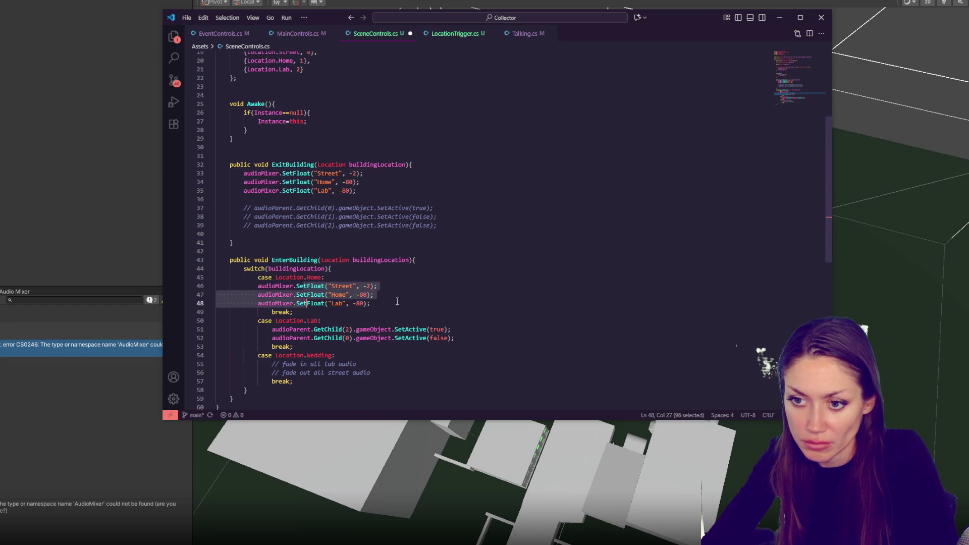
key(ctrl+c)
mouse_move(377, 286)
mouse_down()
mouse_move(385, 286)
mouse_move(375, 296)
mouse_move(385, 286)
mouse_move(398, 294)
mouse_move(404, 279)
mouse_up()
click(386, 294)
key(ctrl+v)
key(ctrl+c)
key(ctrl+v)
click(381, 294)
key(BackSpace)
key(BackSpace)
key(BackSpace)
key(BackSpace)
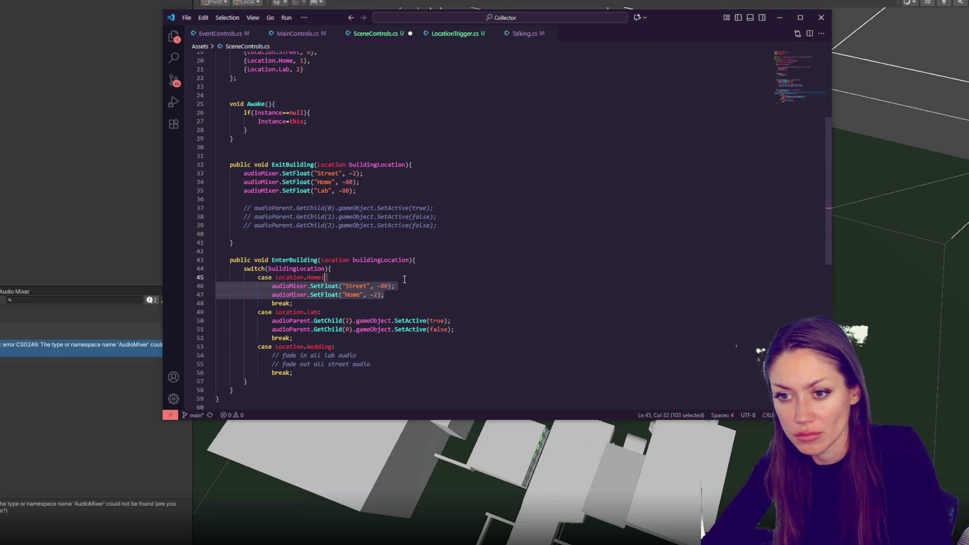
Add the SetFloat calls to the Lab case with Lab -2, commenting out its child toggles.
key(ctrl+c)
click(412, 312)
key(ctrl+v)
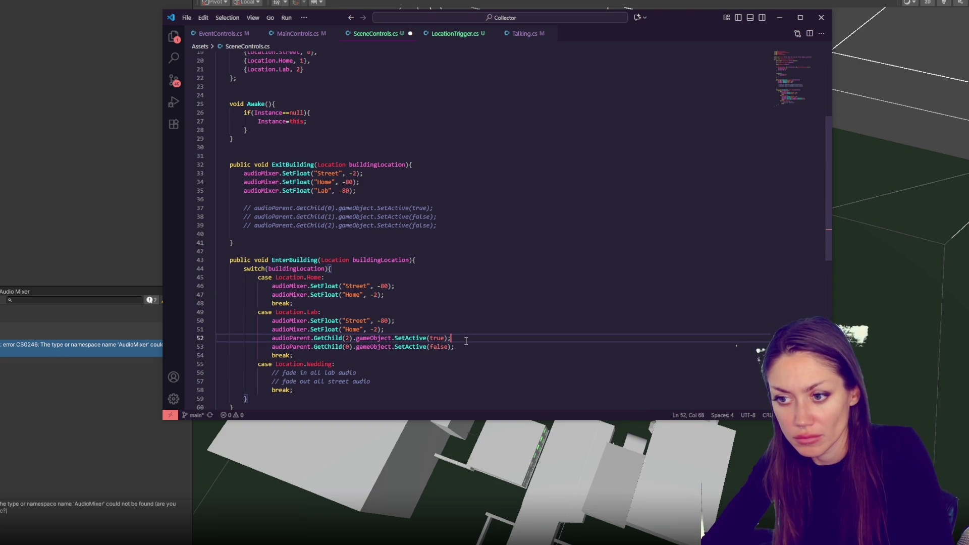
drag(451, 338, 462, 343)
key(ctrl+slash)
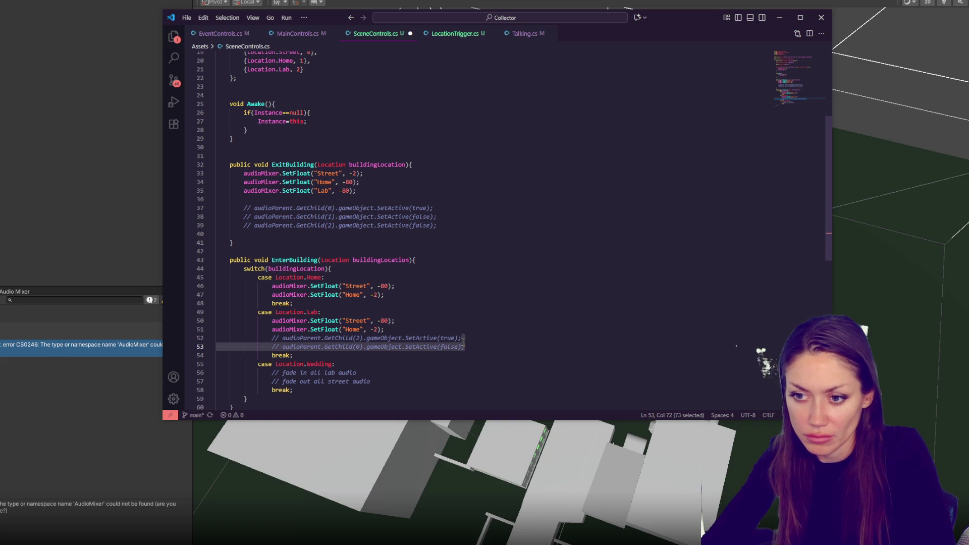
click(377, 321)
double_click(355, 329)
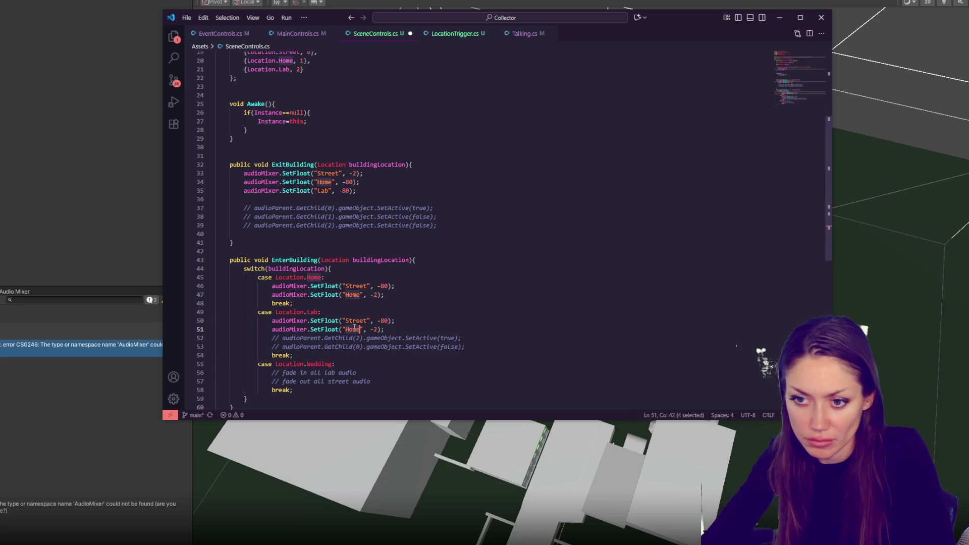
text(Lab)
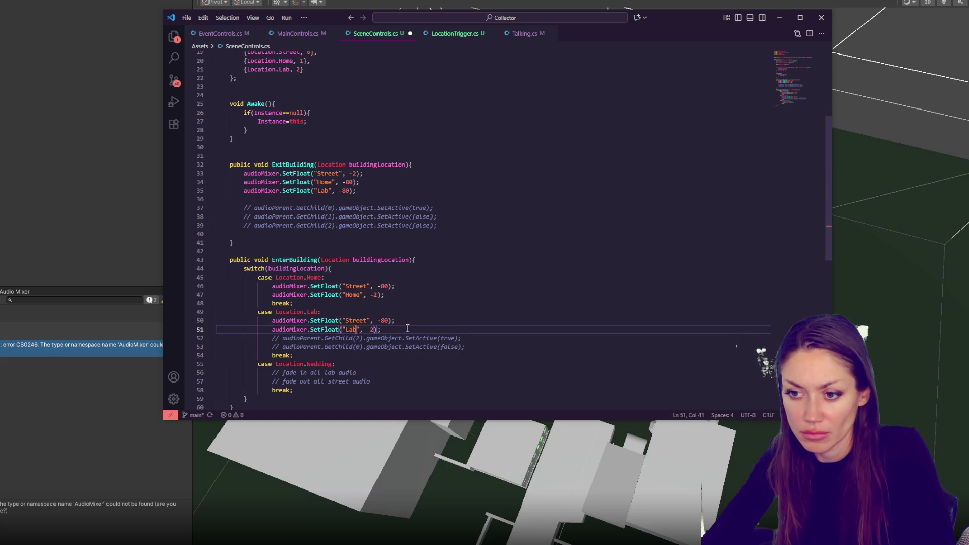
Move the Lab and Home volume lines above Street, save, and return to Unity.
key(alt+Up)
drag(396, 285, 409, 292)
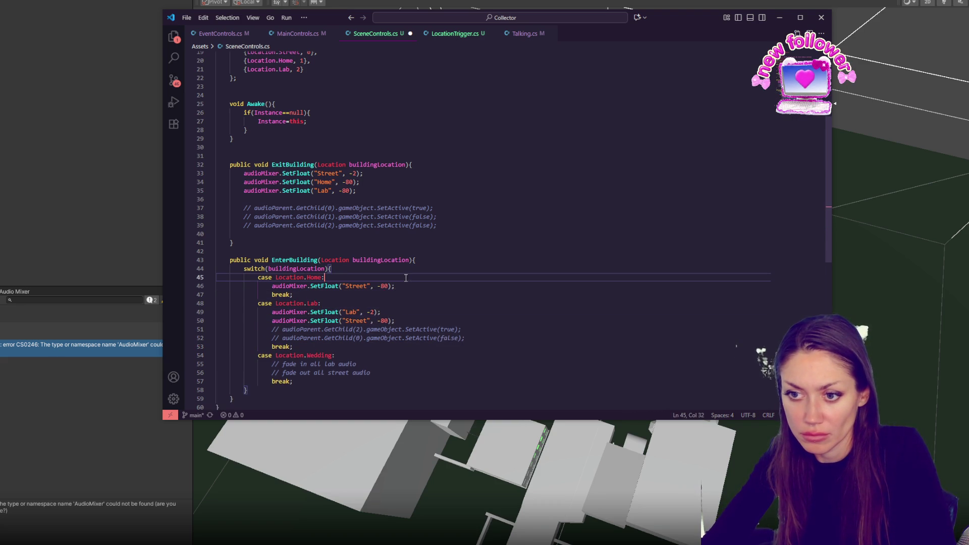
key(alt+Up)
key(ctrl+s)
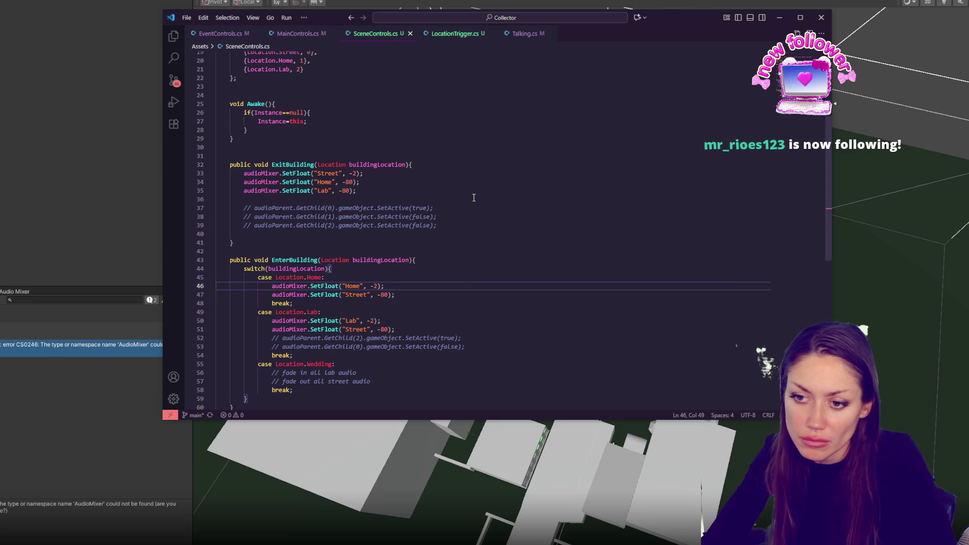
key(alt+Tab)
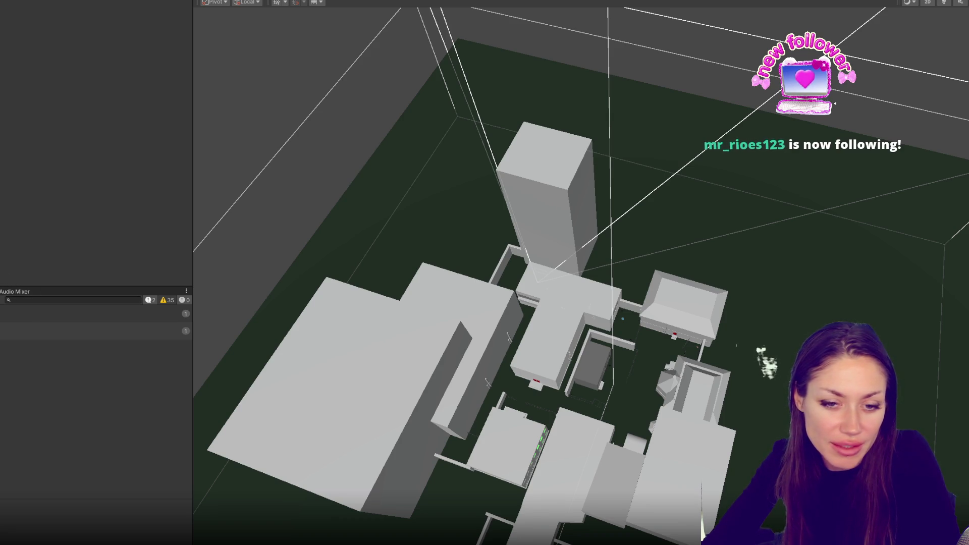
Open the Scenes folder in the Project window and enable Scene view lighting.
key(ctrl+5)
double_click(127, 334)
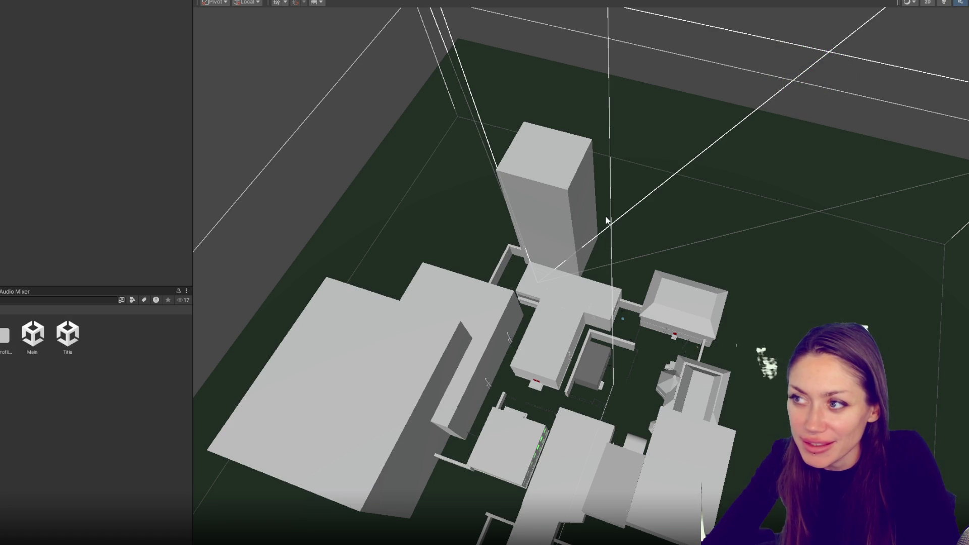
click(944, 2)
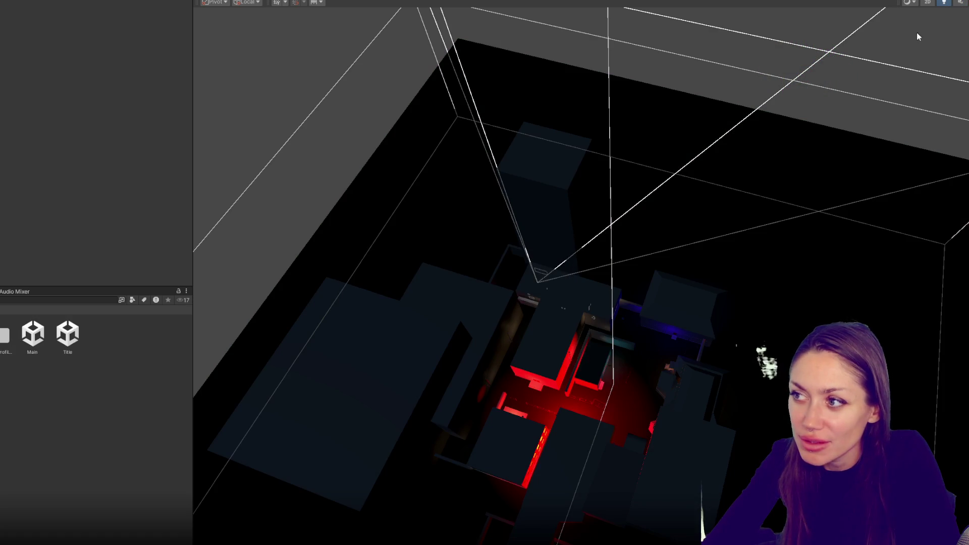
Fly the view in along the street between the lit buildings and select Point Light (3).
mouse_move(917, 32)
mouse_down()
mouse_move(757, 86)
mouse_move(697, 196)
mouse_move(636, 136)
mouse_move(599, 120)
mouse_move(639, 255)
mouse_move(608, 211)
mouse_move(624, 212)
mouse_move(899, 57)
mouse_up()
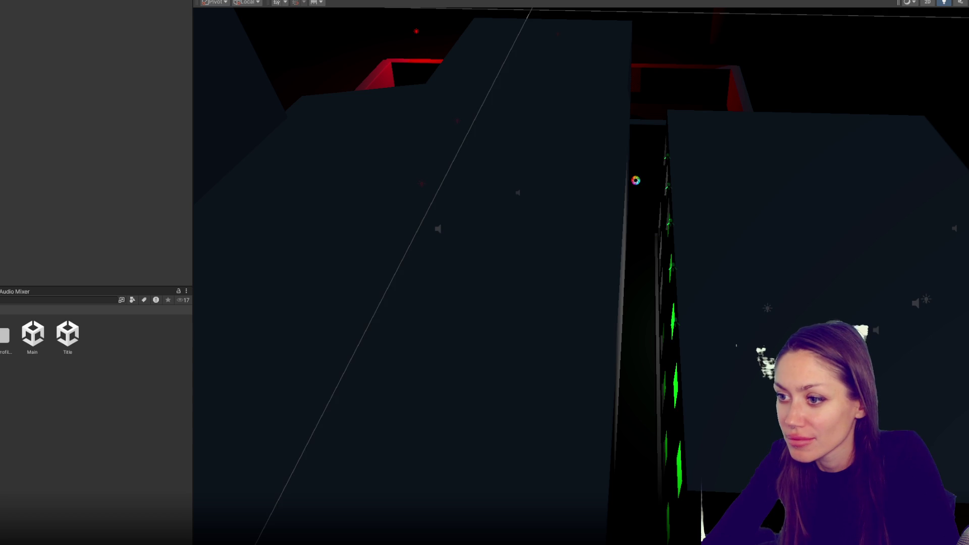
mouse_move(644, 168)
mouse_down()
mouse_move(694, 210)
mouse_move(681, 205)
mouse_move(752, 225)
mouse_move(542, 218)
mouse_move(736, 225)
mouse_up()
click(766, 223)
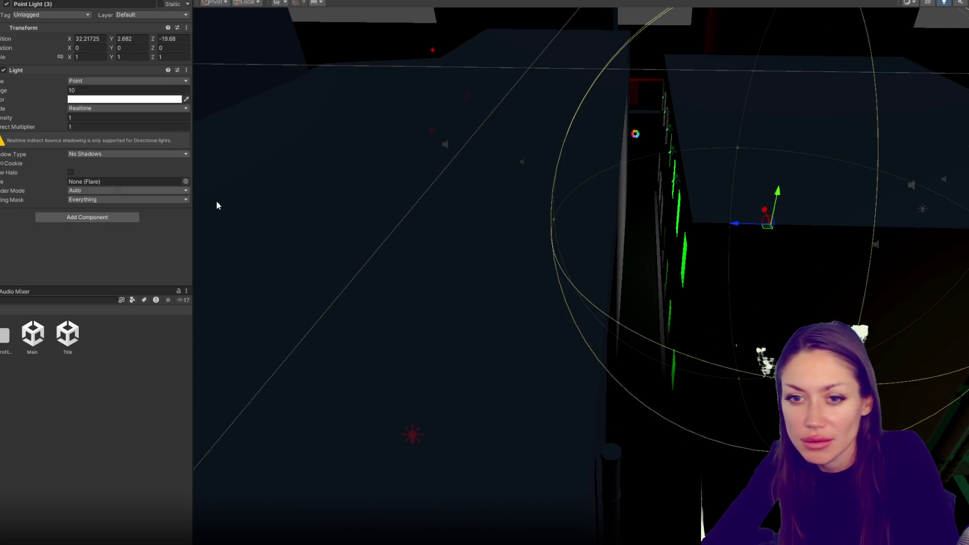
Set Point Light (3)'s Shadow Type to Soft Shadows, then pull back to a top-down city overview.
click(92, 154)
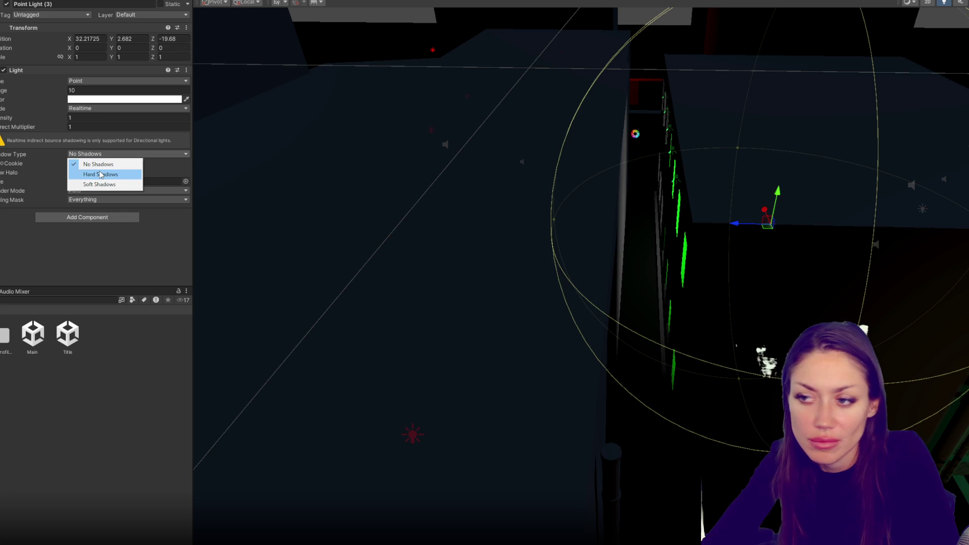
click(100, 184)
click(457, 402)
mouse_move(456, 401)
mouse_down()
mouse_move(426, 282)
mouse_move(573, 274)
mouse_up()
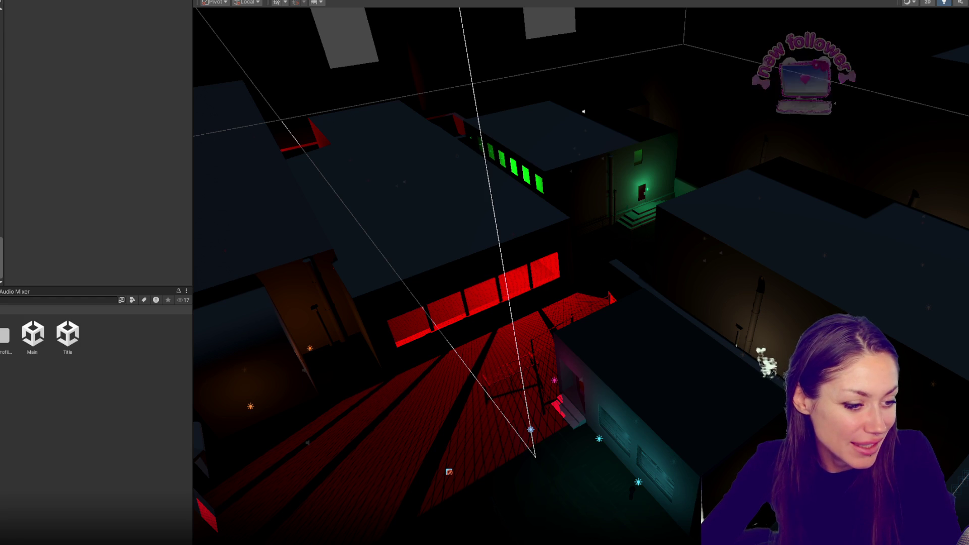
mouse_move(431, 126)
mouse_down()
mouse_move(514, 221)
mouse_move(623, 258)
mouse_move(729, 236)
mouse_move(409, 223)
mouse_up()
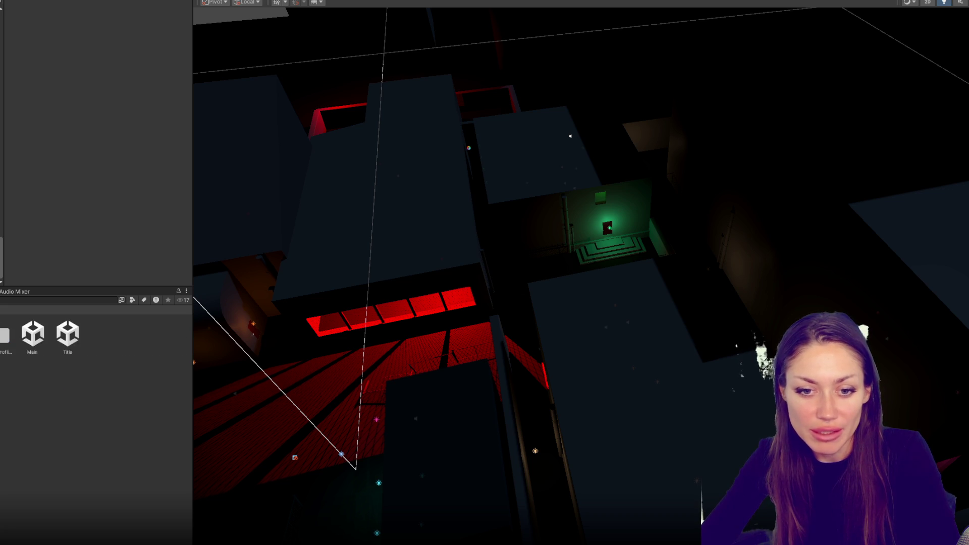
click(162, 334)
Open MAIN MIXER and look over the Street group's settings and options without changing anything.
double_click(162, 334)
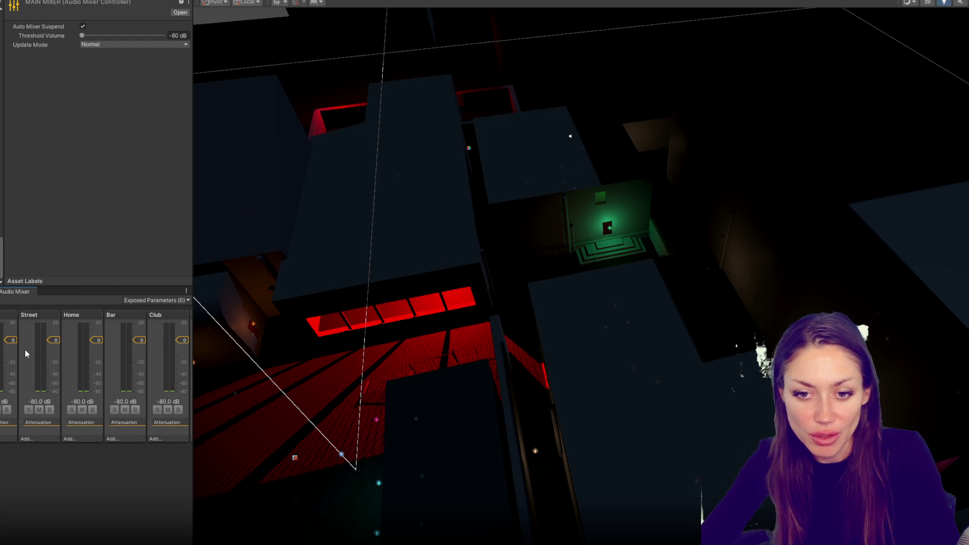
click(34, 318)
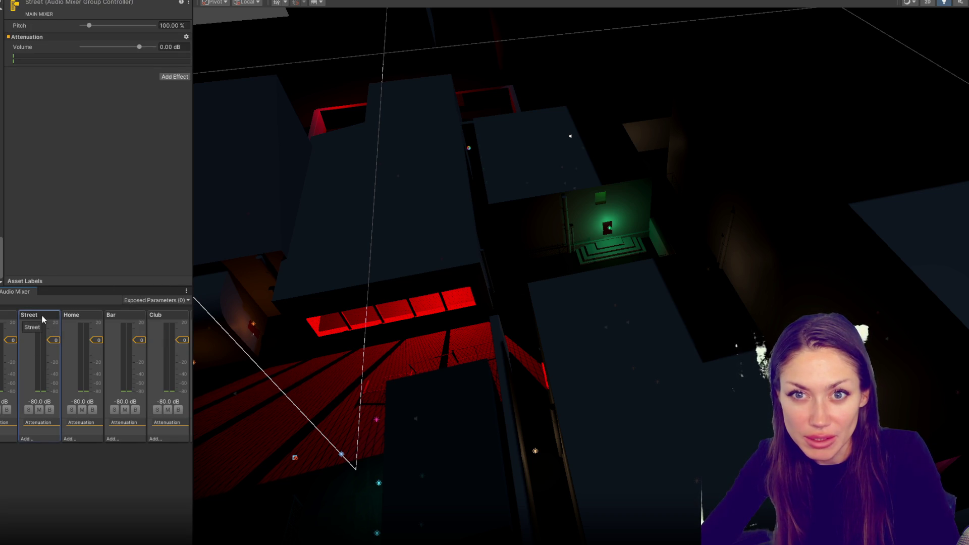
right_click(43, 319)
mouse_move(96, 331)
key(Escape)
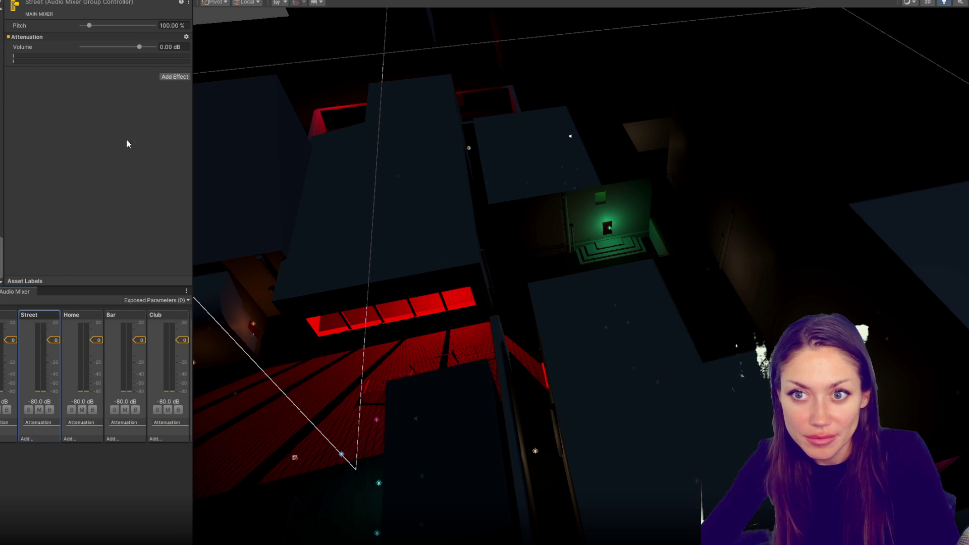
click(189, 3)
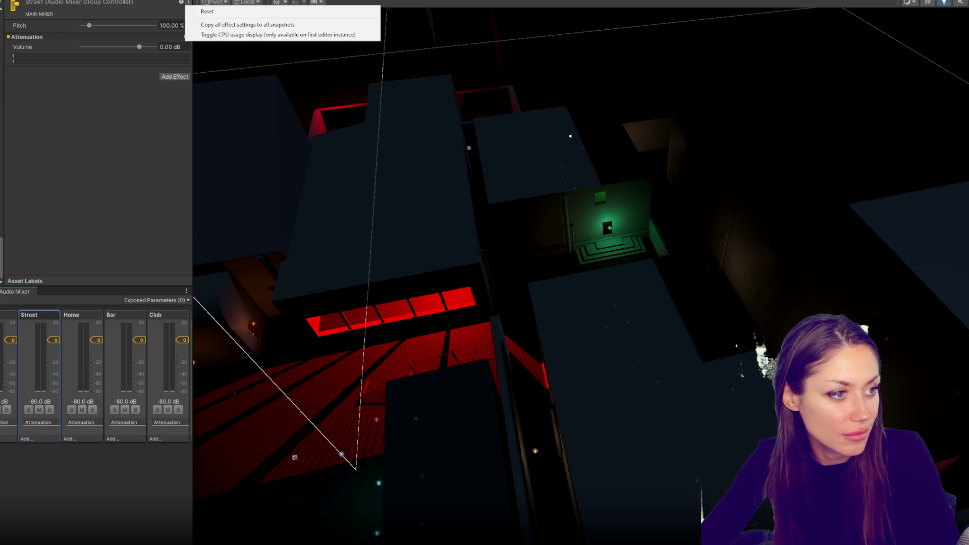
key(Escape)
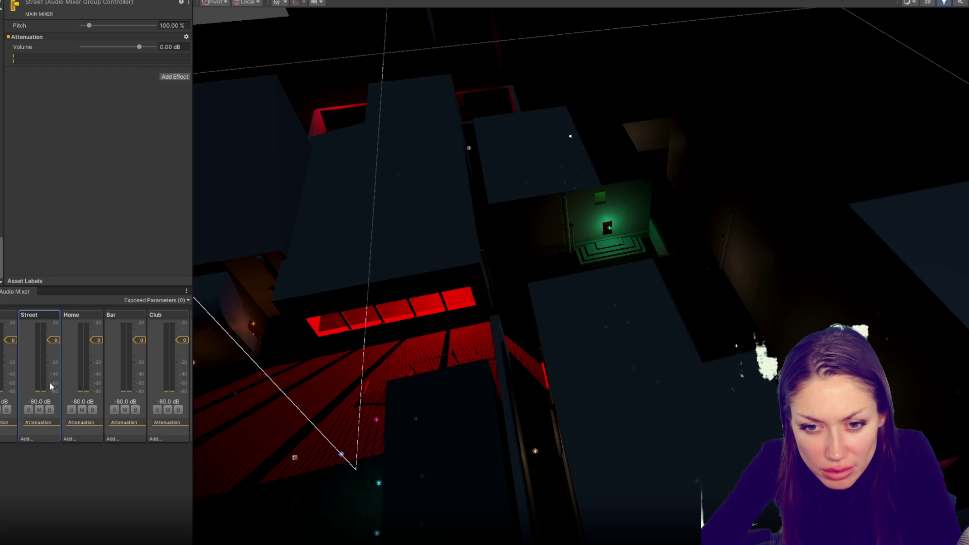
Browse the context menus of the Street and other mixer group strips, dismissing each unchanged.
right_click(37, 405)
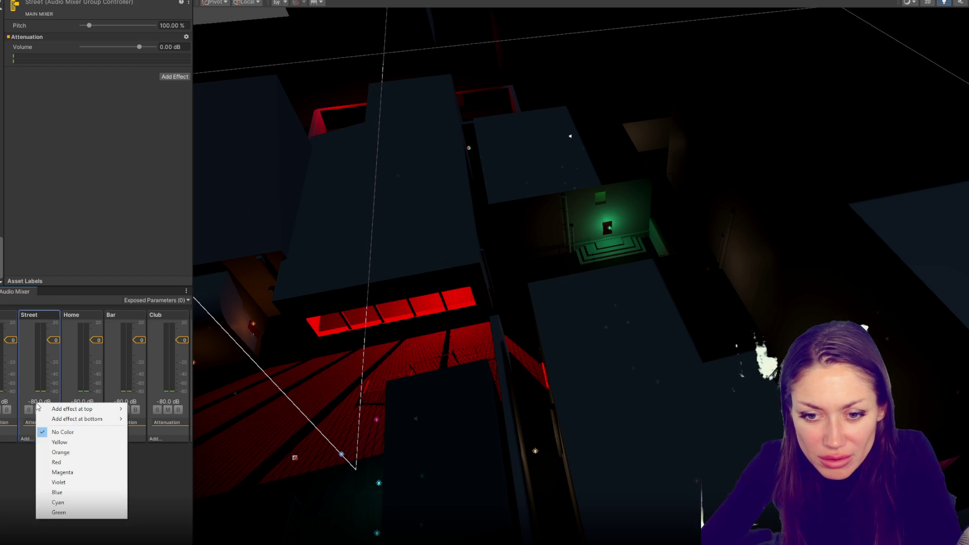
click(55, 341)
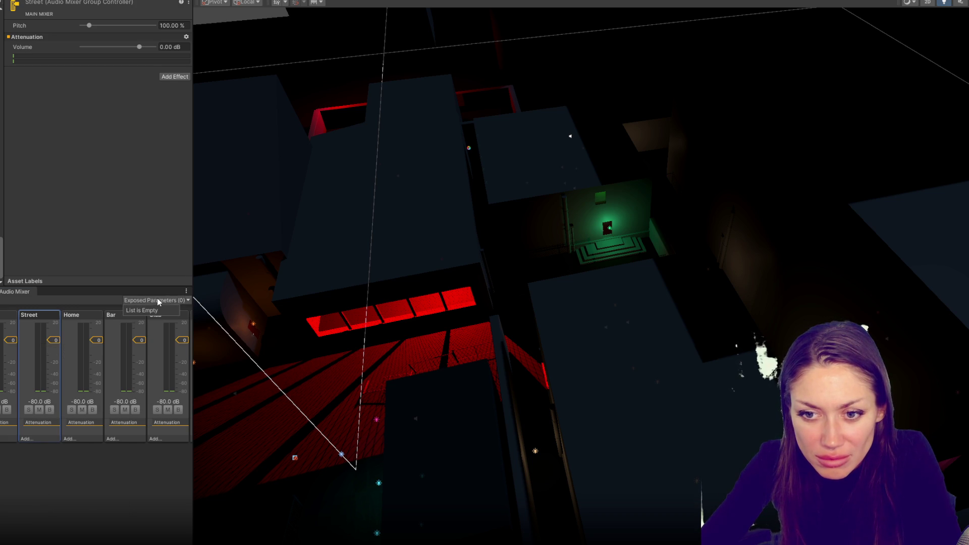
right_click(32, 311)
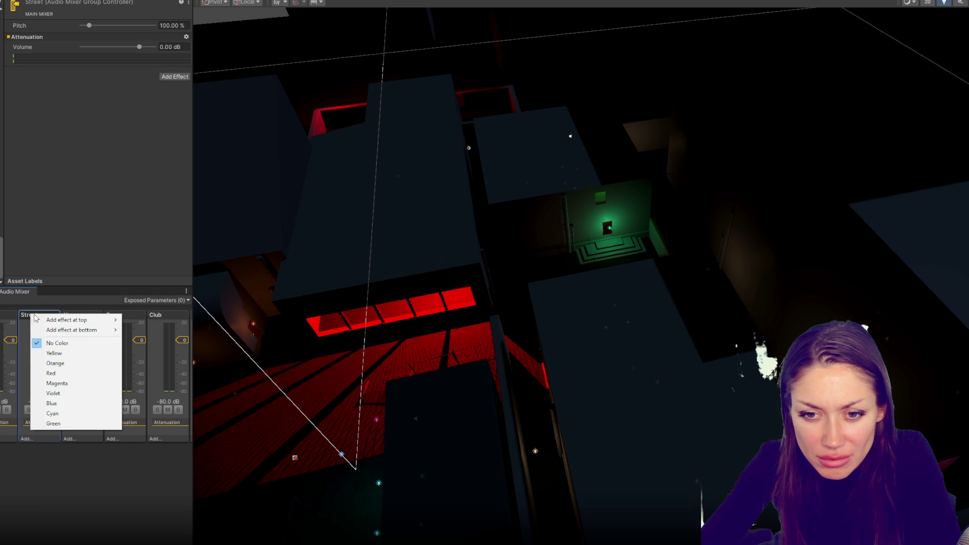
click(46, 304)
right_click(45, 334)
click(45, 321)
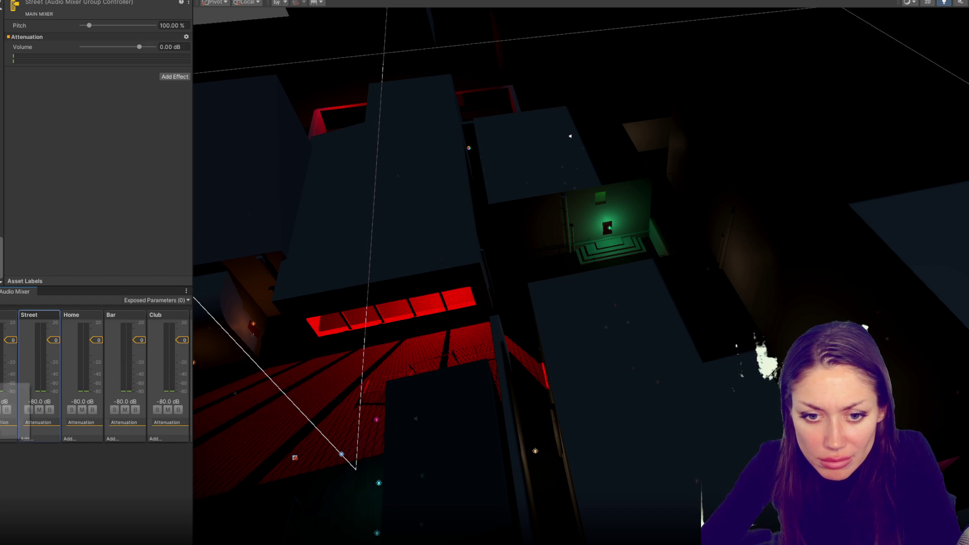
right_click(1, 383)
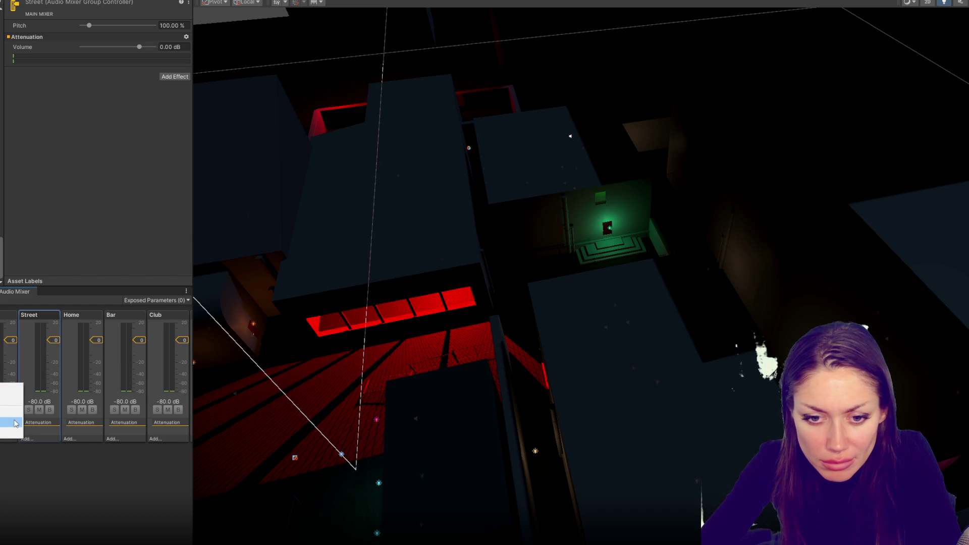
click(9, 434)
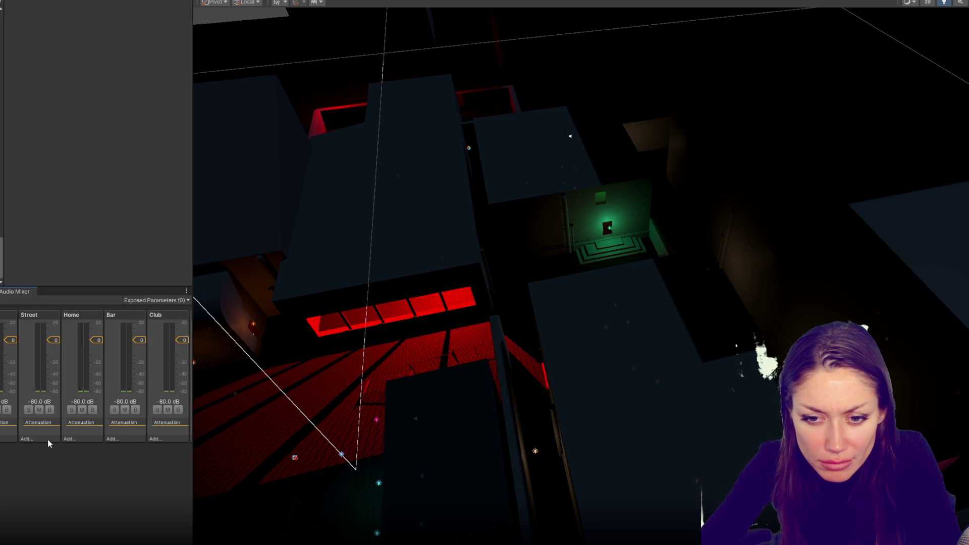
Browse the Home and Street groups' Add effect lists without adding any audio effect.
right_click(83, 402)
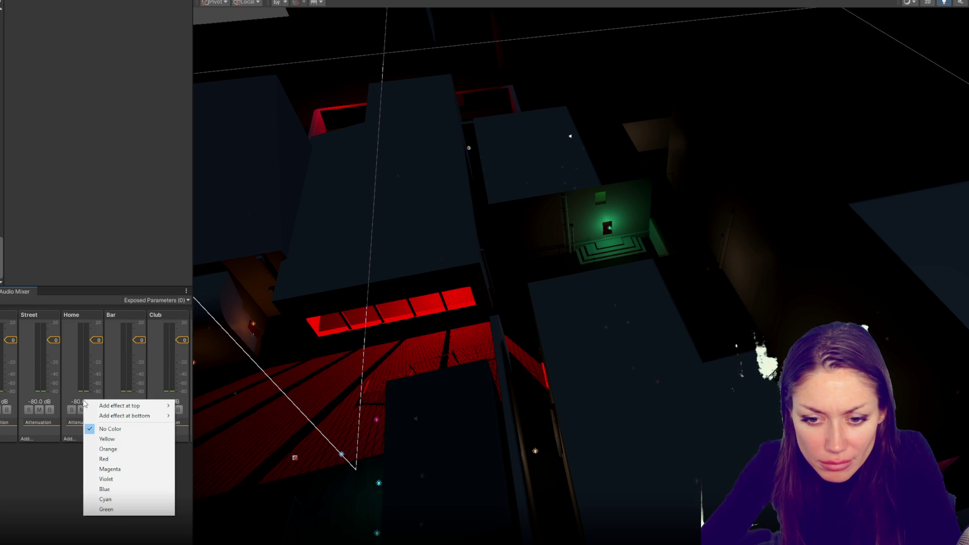
right_click(30, 428)
right_click(31, 428)
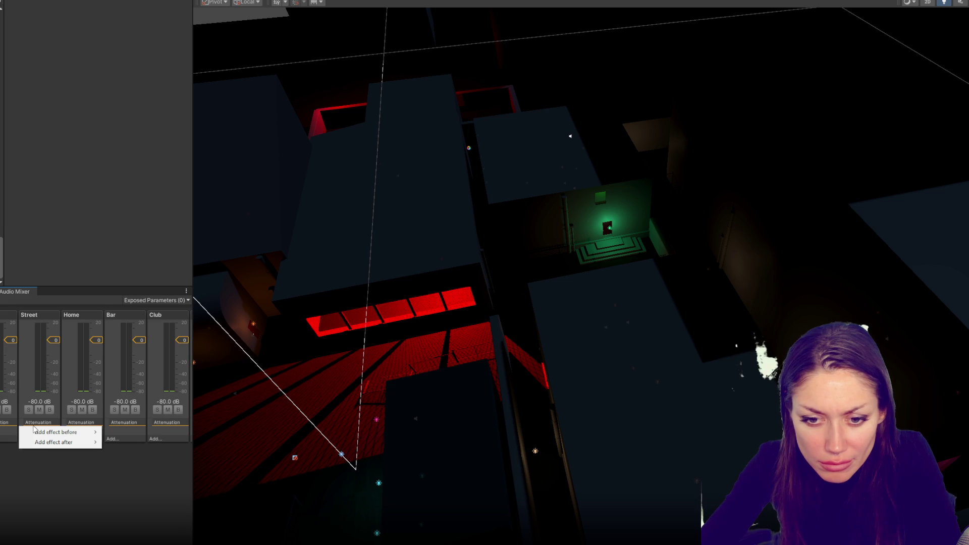
click(69, 462)
click(28, 439)
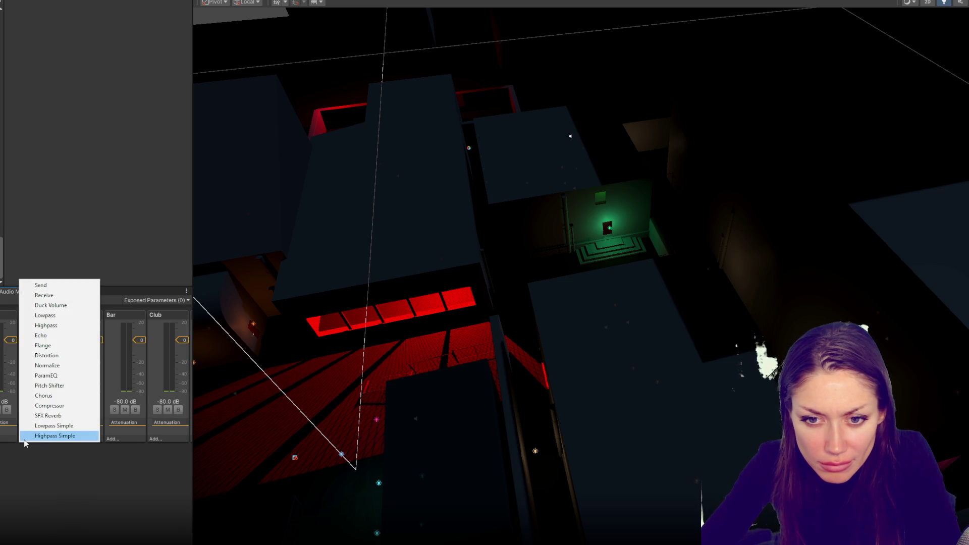
click(38, 472)
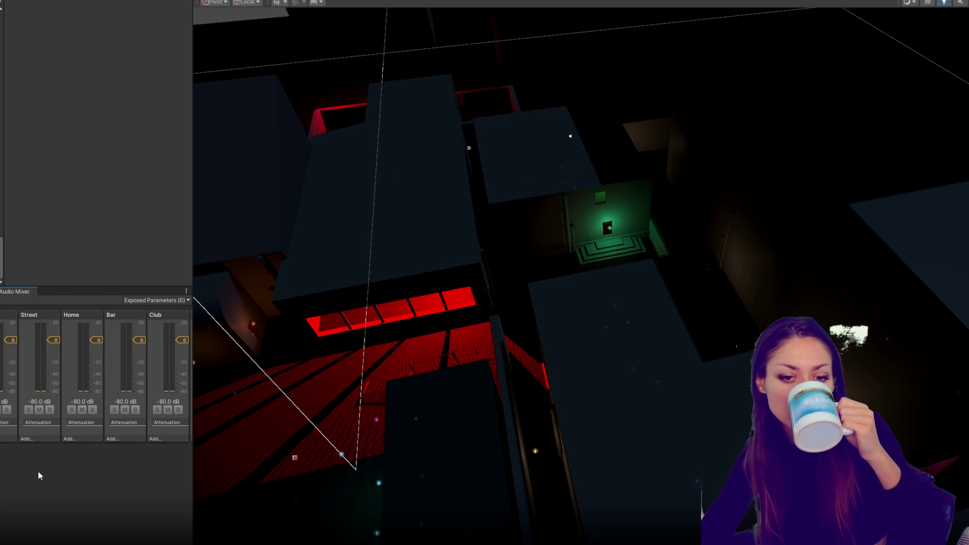
click(32, 440)
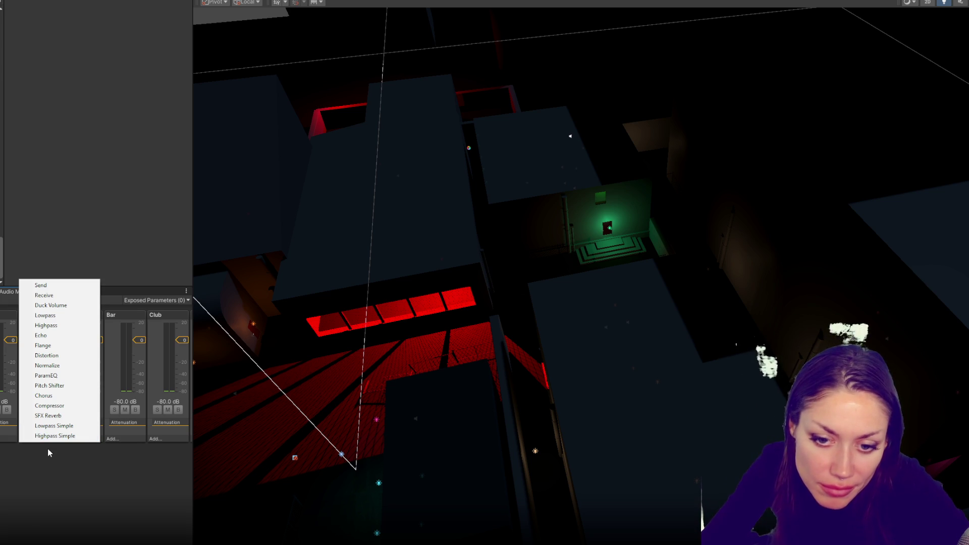
click(48, 449)
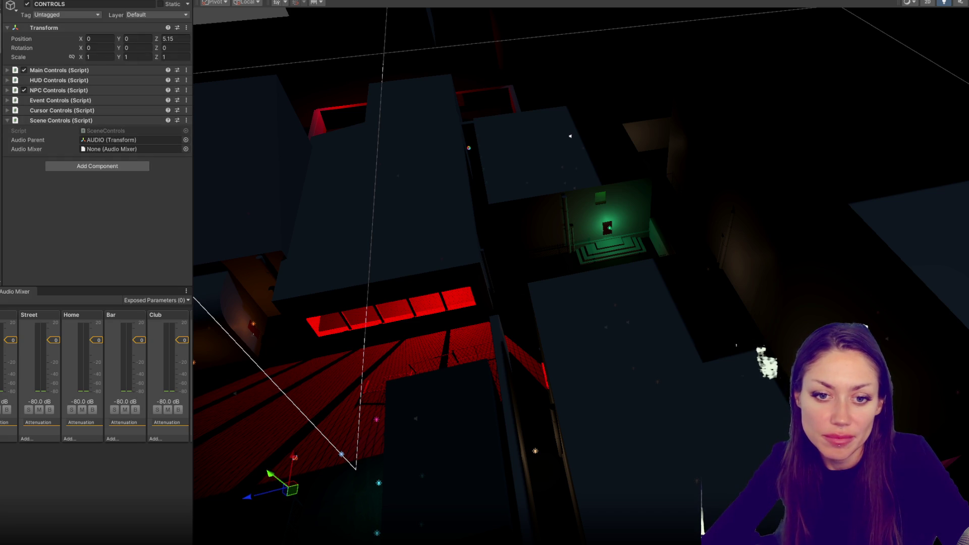
Assign MAIN MIXER to the Scene Controls Audio Mixer field and toggle Play mode with Ctrl+P.
drag(169, 342, 120, 149)
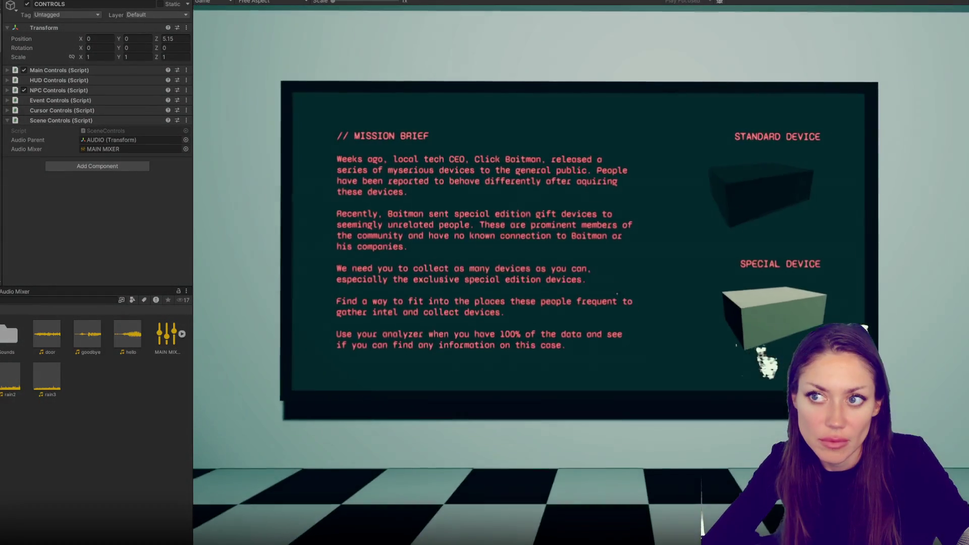
key(ctrl+p)
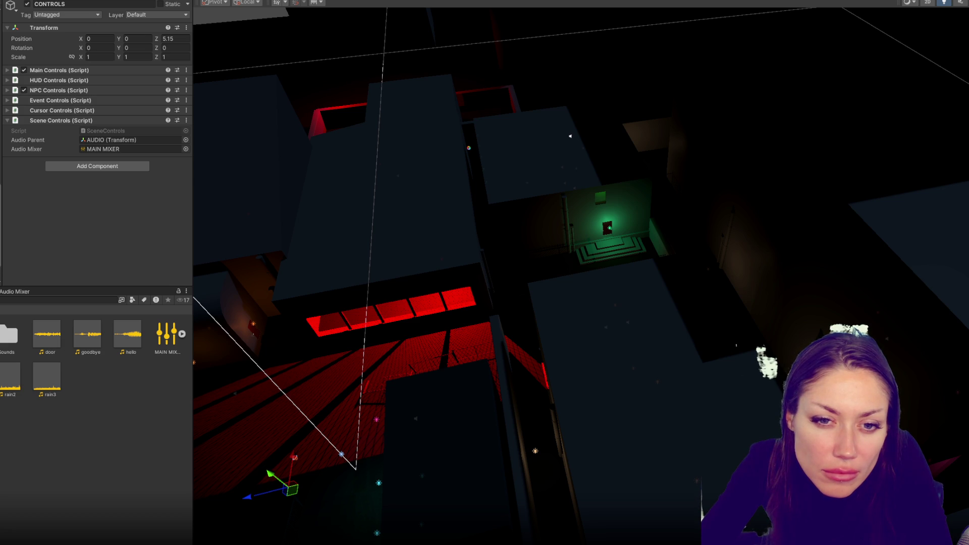
Check that AUDIO Street Main and the other street sources output to MAIN MIXER's Street group, then select MAIN MIXER.
click(570, 136)
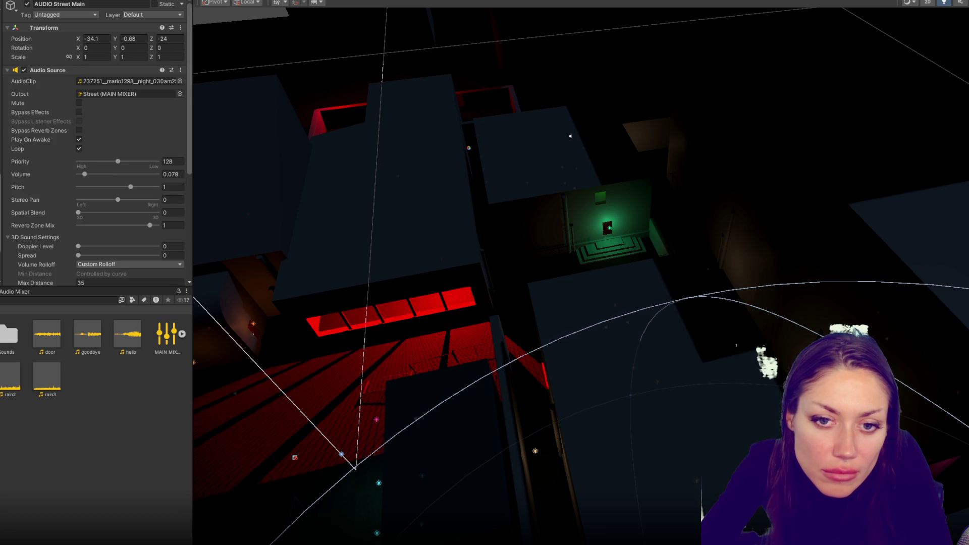
shift+click(235, 394)
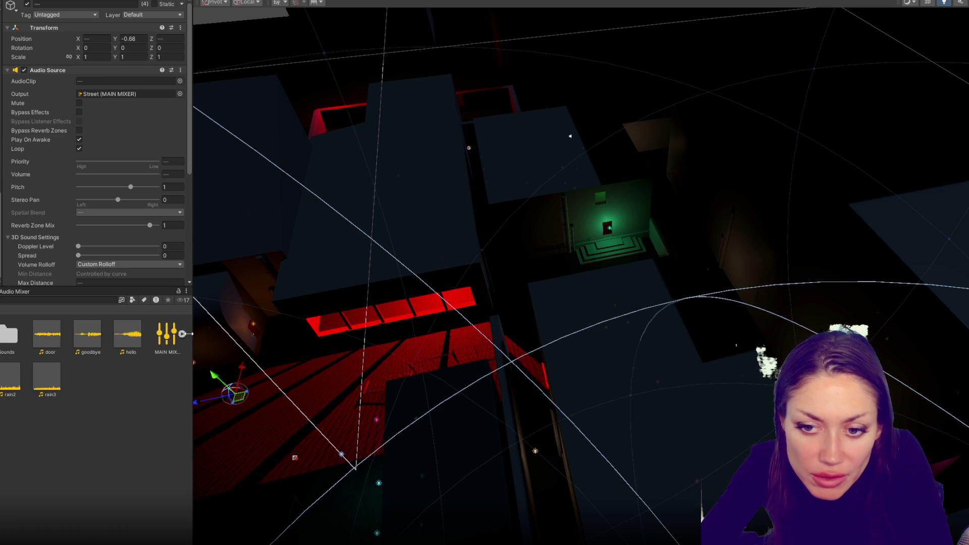
click(168, 337)
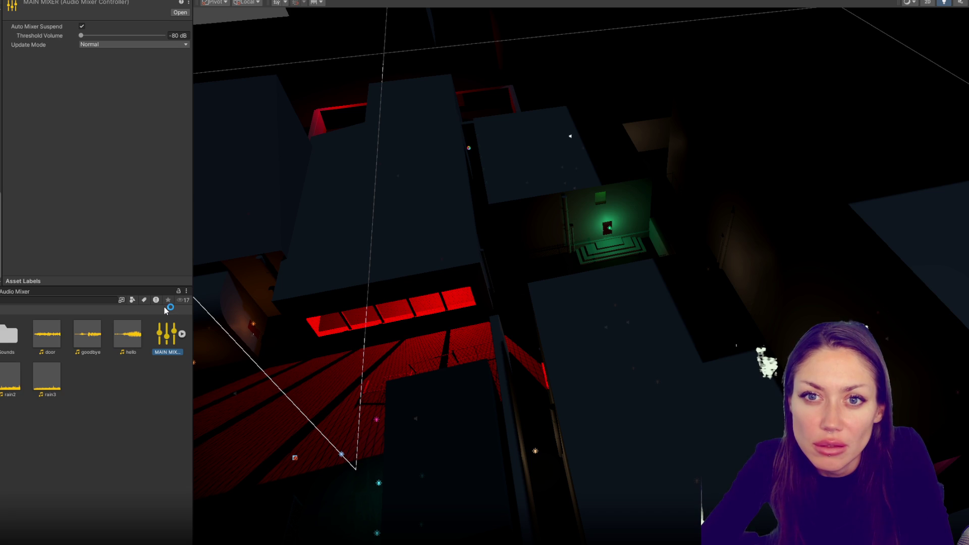
Leave the Audio Mixer's update mode set to Normal.
click(136, 36)
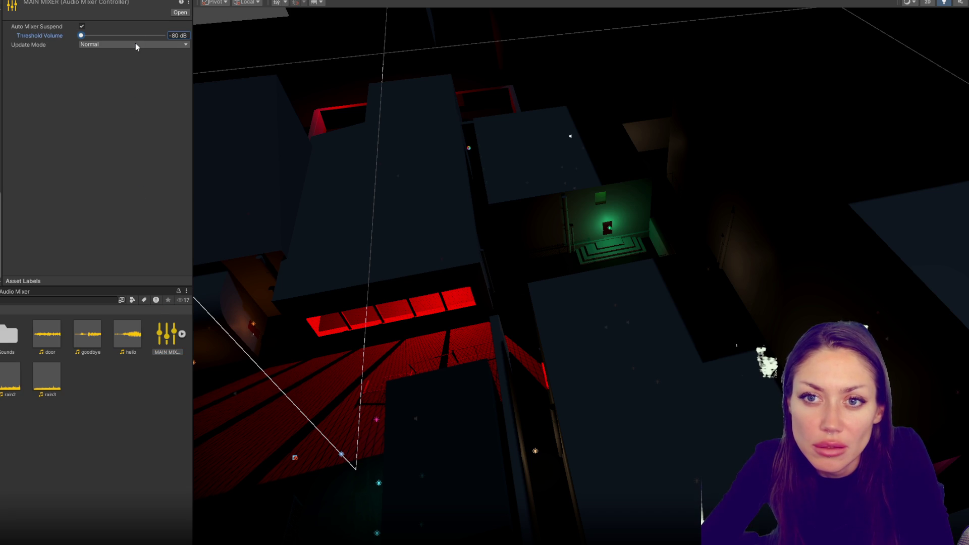
click(136, 44)
click(68, 136)
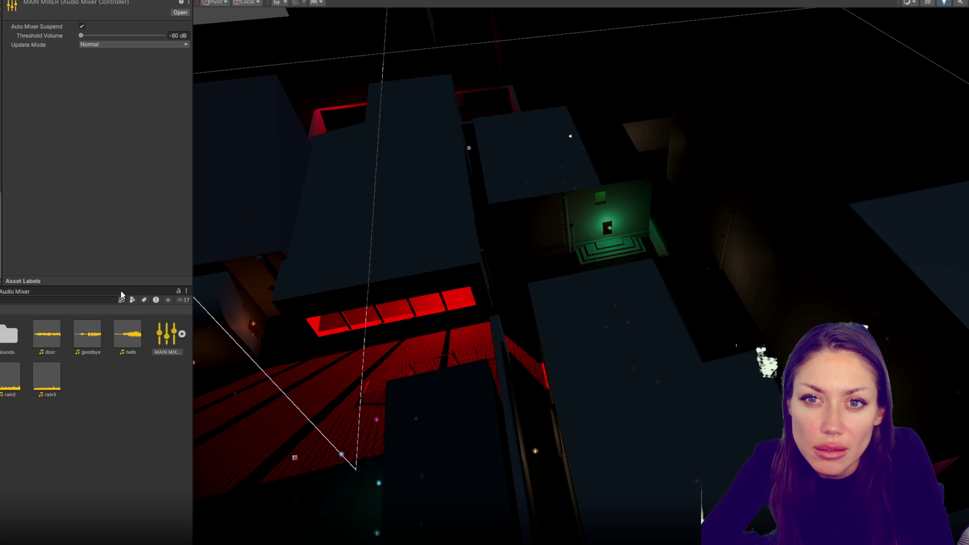
Drag the Bar, Club, Lab, Funeral, Laundromat and Wedding faders down to -80 dB.
double_click(162, 352)
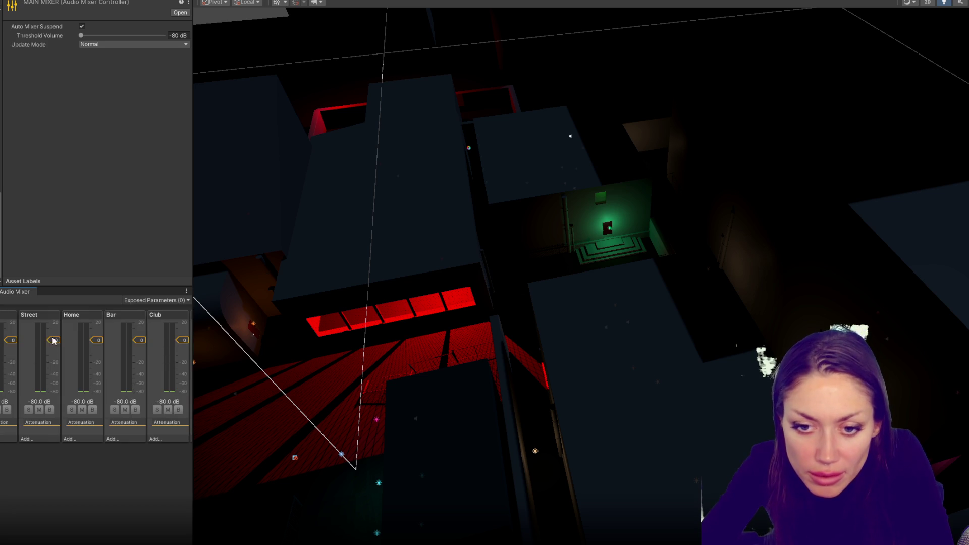
click(45, 429)
click(98, 341)
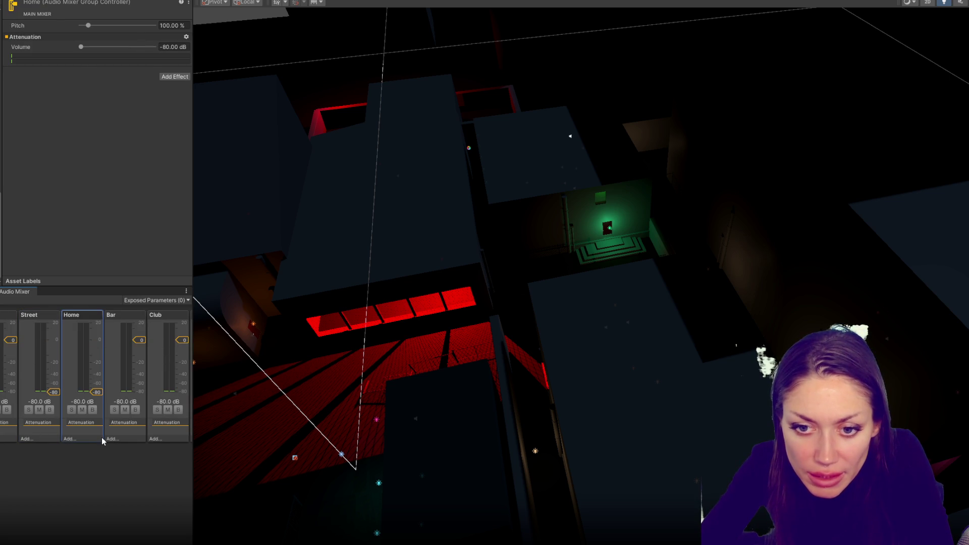
drag(145, 341, 143, 394)
mouse_move(179, 341)
mouse_down()
mouse_move(185, 410)
mouse_move(409, 407)
mouse_up()
drag(295, 341, 291, 392)
drag(335, 341, 333, 391)
mouse_move(376, 341)
mouse_down()
mouse_move(376, 392)
mouse_move(469, 354)
mouse_move(539, 354)
mouse_up()
drag(457, 340, 457, 393)
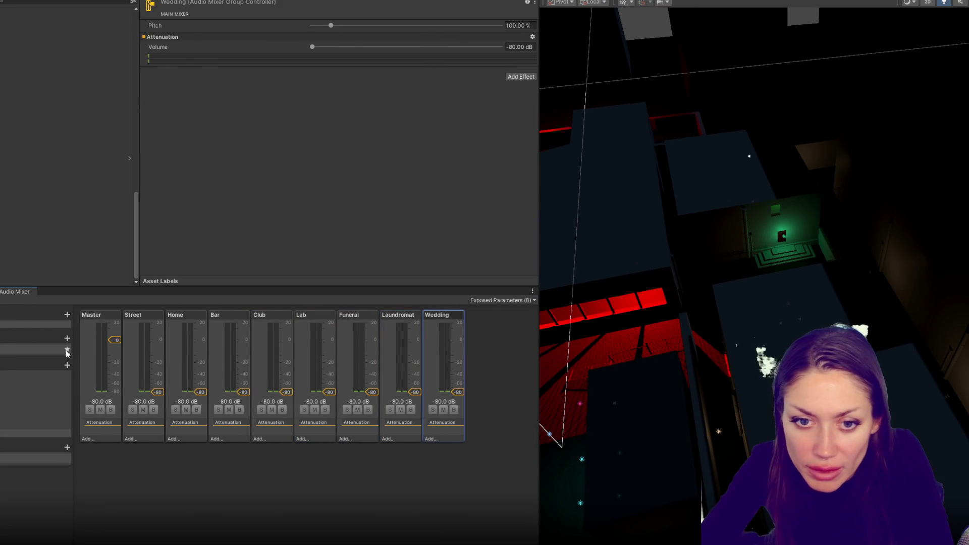
click(65, 231)
click(66, 222)
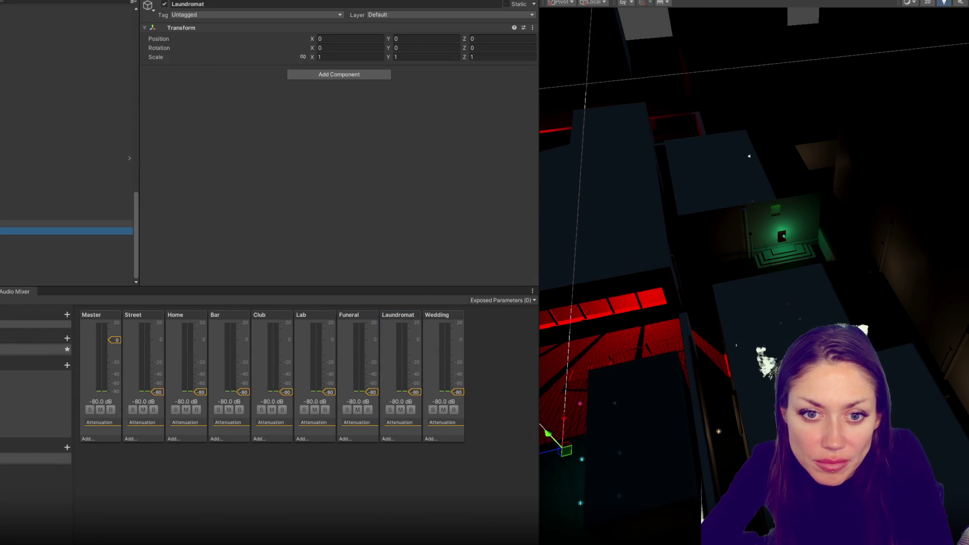
Select the AUDIO Computer source, then pick a disguise at the mirror and go through the green door.
click(65, 231)
key(Up)
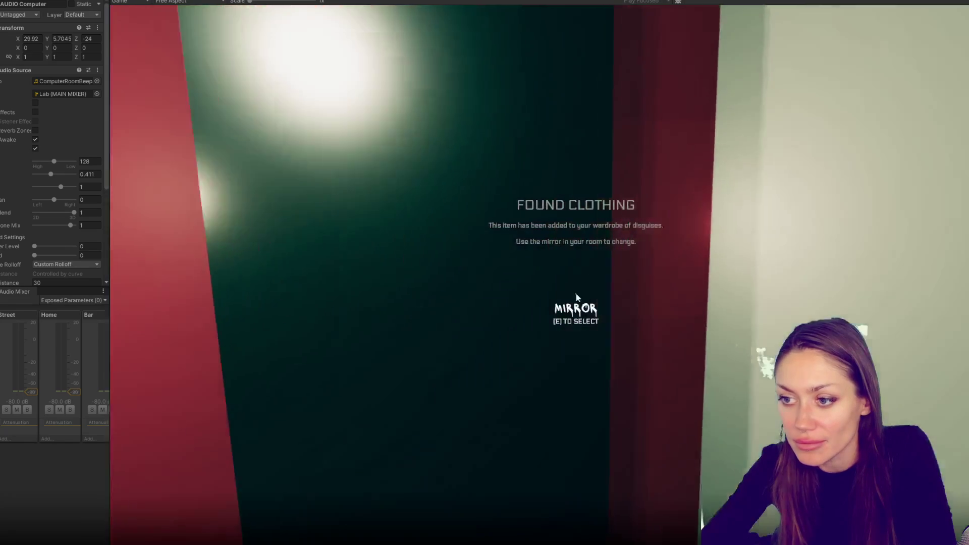
key(e)
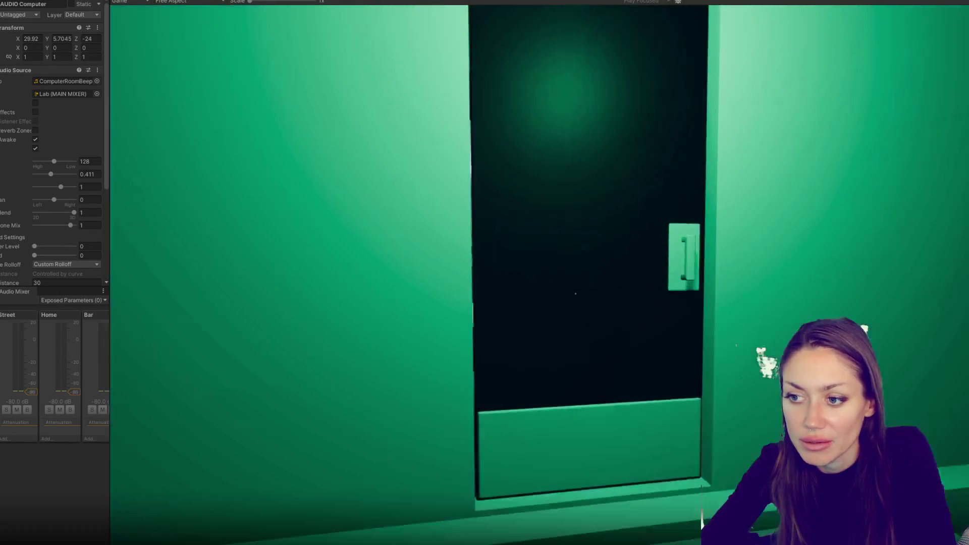
key(e)
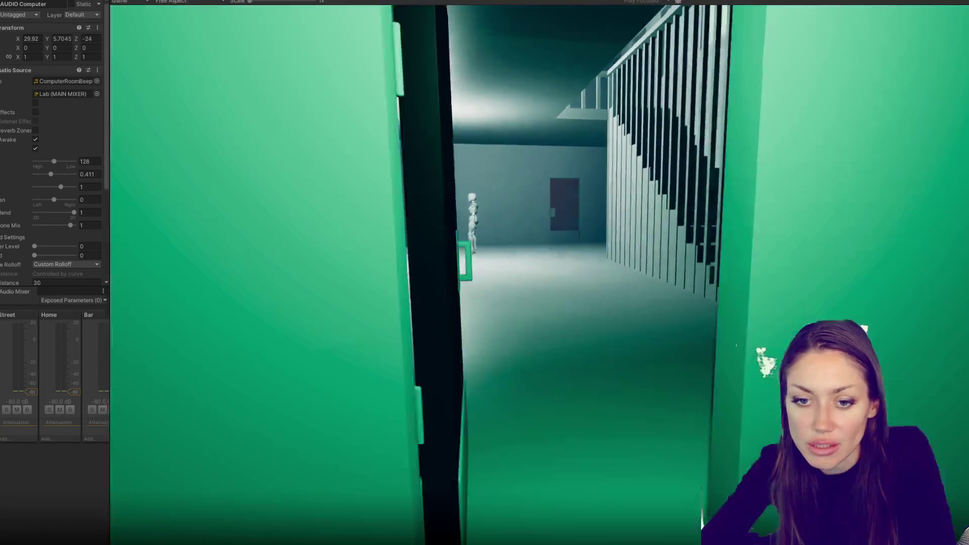
Pause and exit Play mode, then widen the Inspector and Audio Mixer area.
key(Escape)
key(ctrl+p)
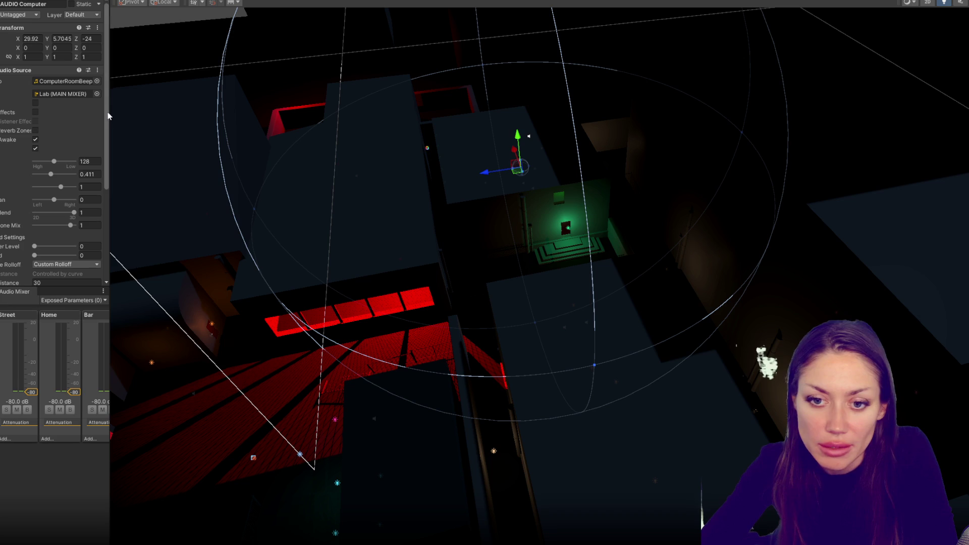
drag(108, 116, 372, 139)
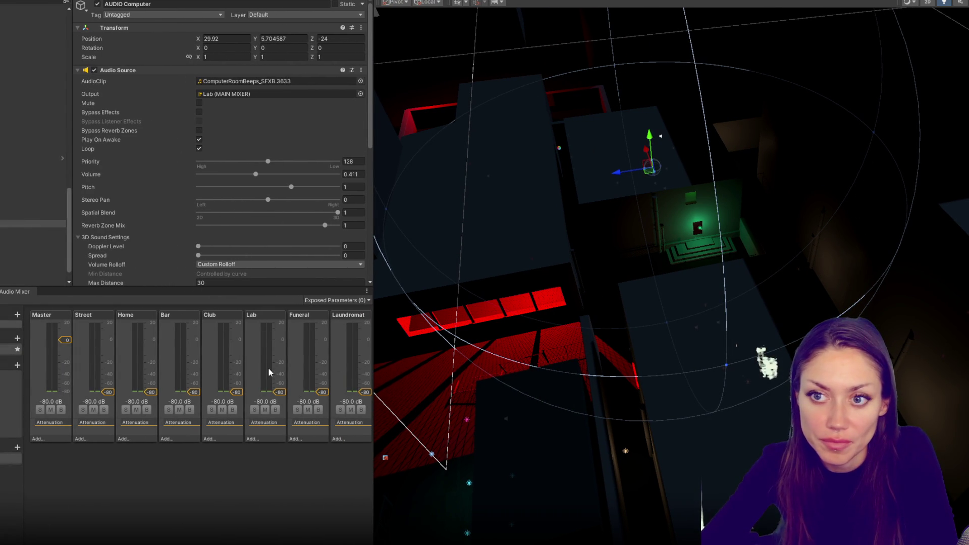
Add a Debug.Log("exit building") line at the top of ExitBuilding and save SceneControls.cs.
key(alt+Tab)
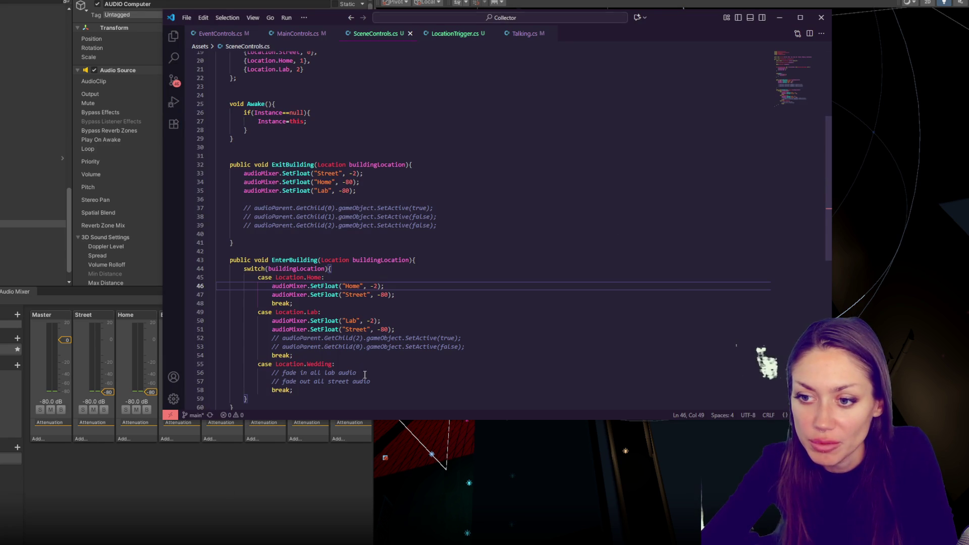
click(363, 173)
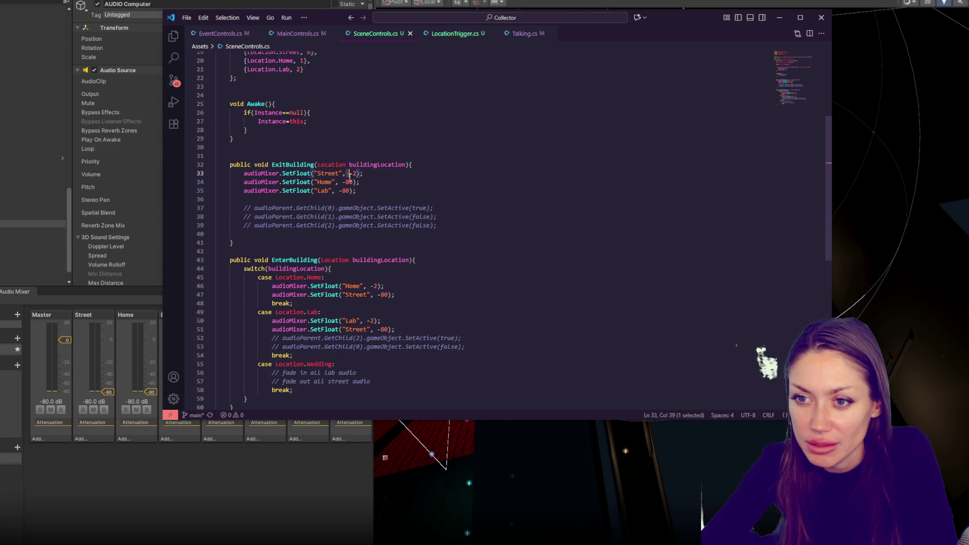
click(422, 167)
key(Return)
text(Debug.Log(")
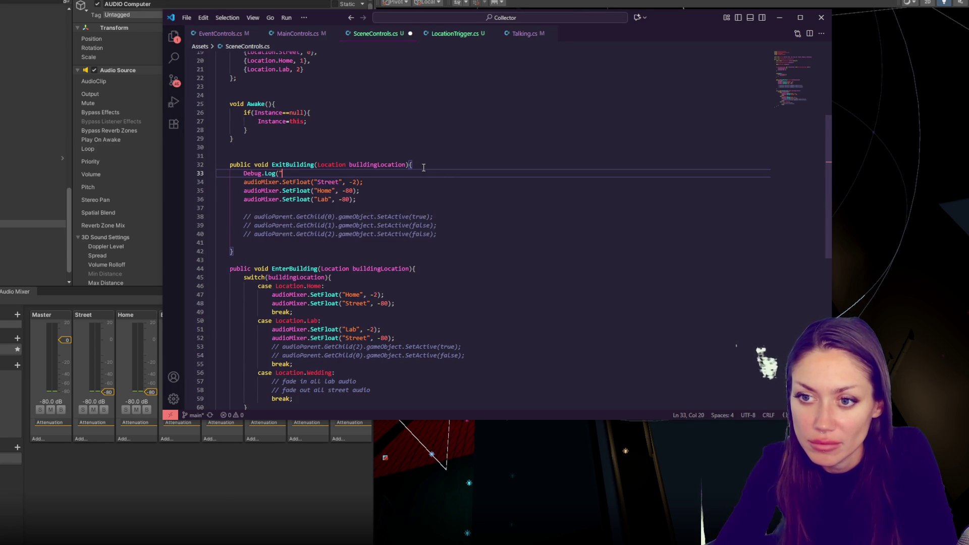
text(A)
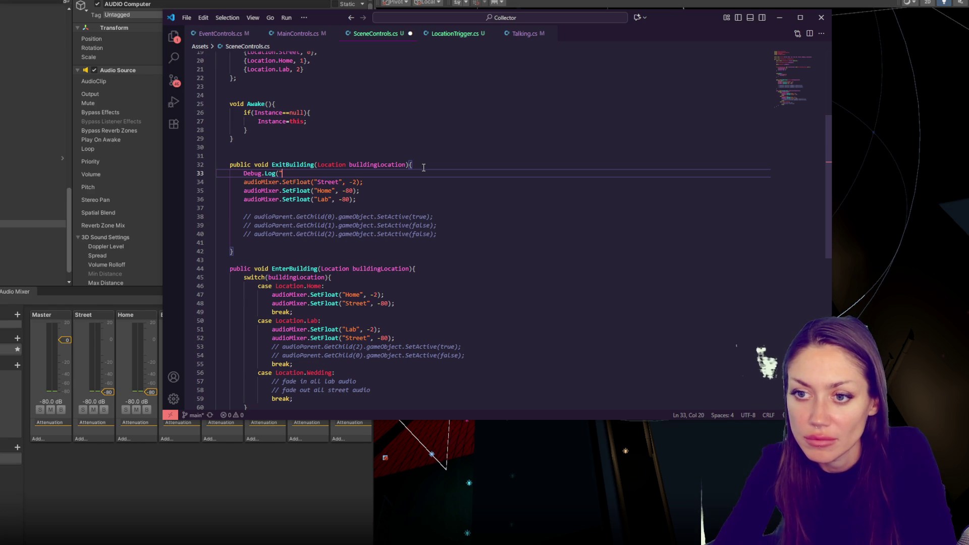
text(it building");)
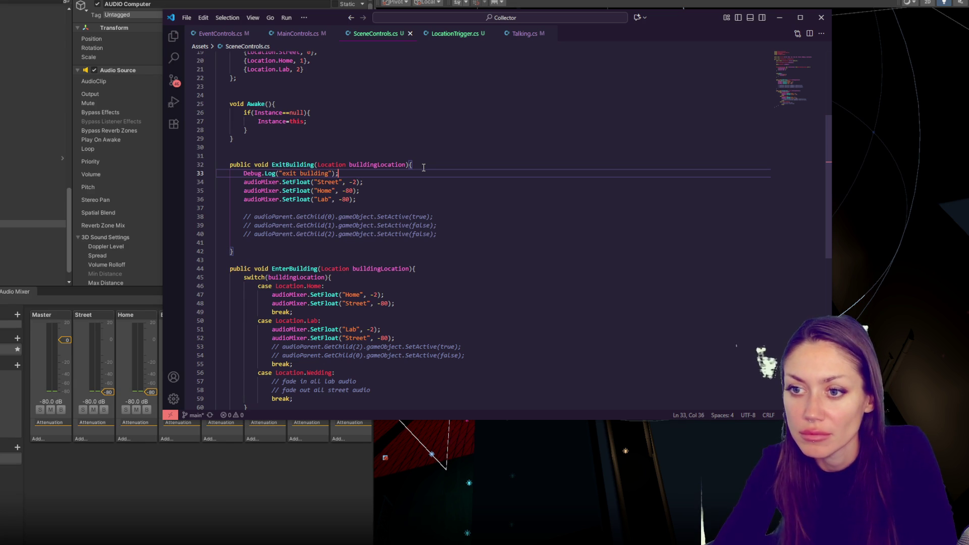
key(ctrl+s)
Remove the minus signs from the Street, Home and Lab SetFloat volumes and save.
click(354, 182)
key(BackSpace)
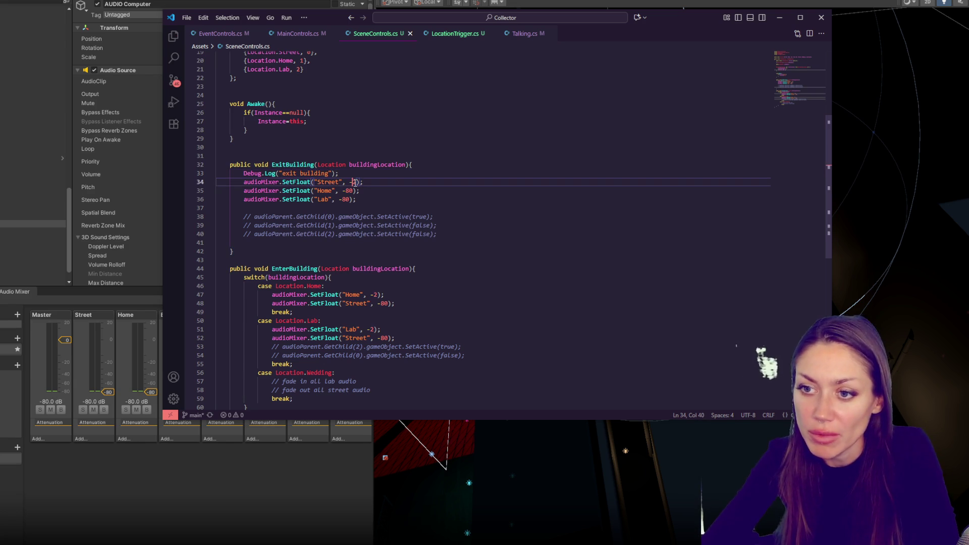
click(373, 295)
key(BackSpace)
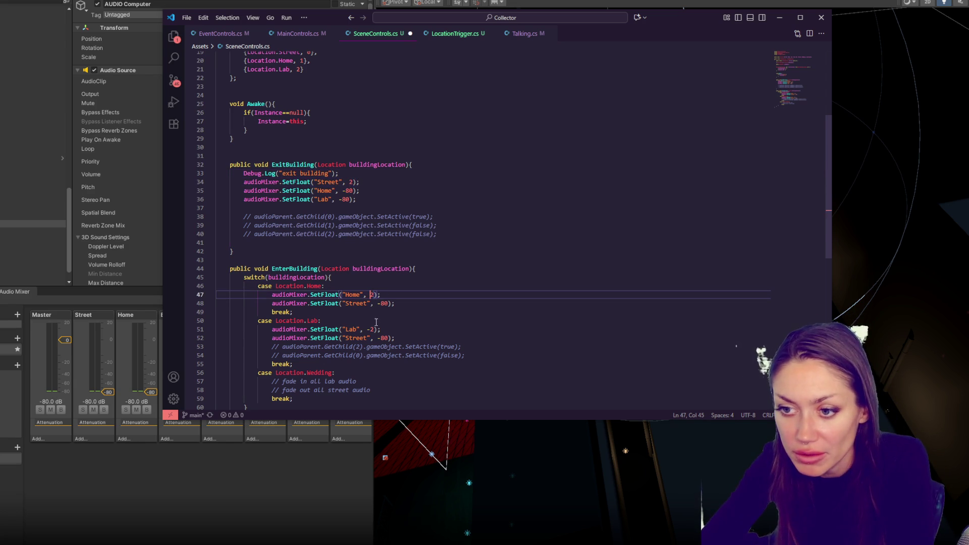
click(371, 329)
key(BackSpace)
click(381, 338)
key(BackSpace)
click(380, 295)
key(ctrl+s)
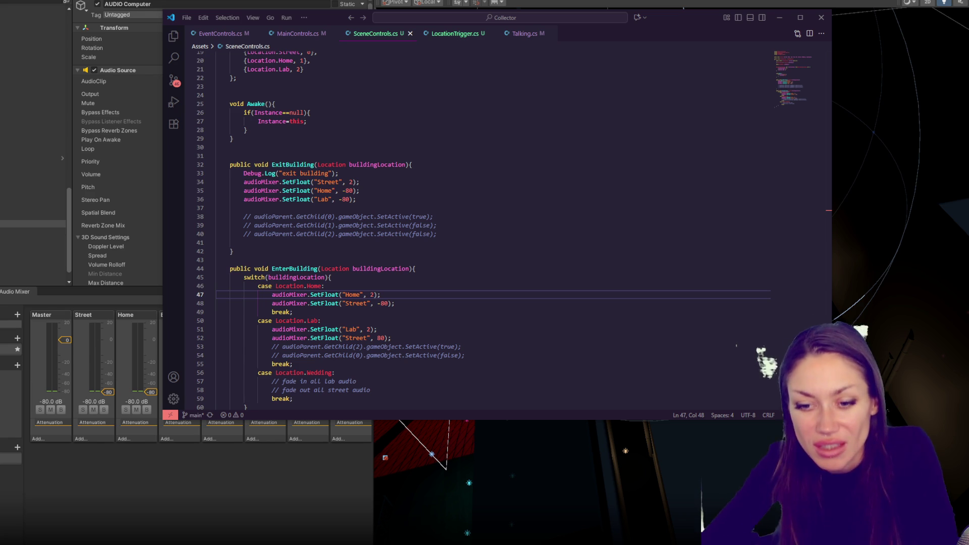
click(131, 542)
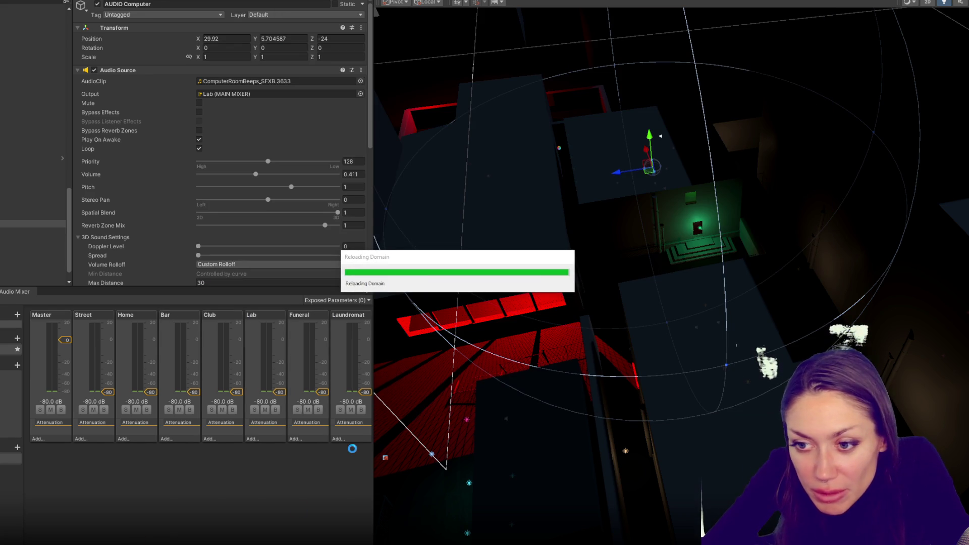
Check the Exposed Parameters dropdown and confirm nothing is exposed yet.
click(357, 300)
click(348, 301)
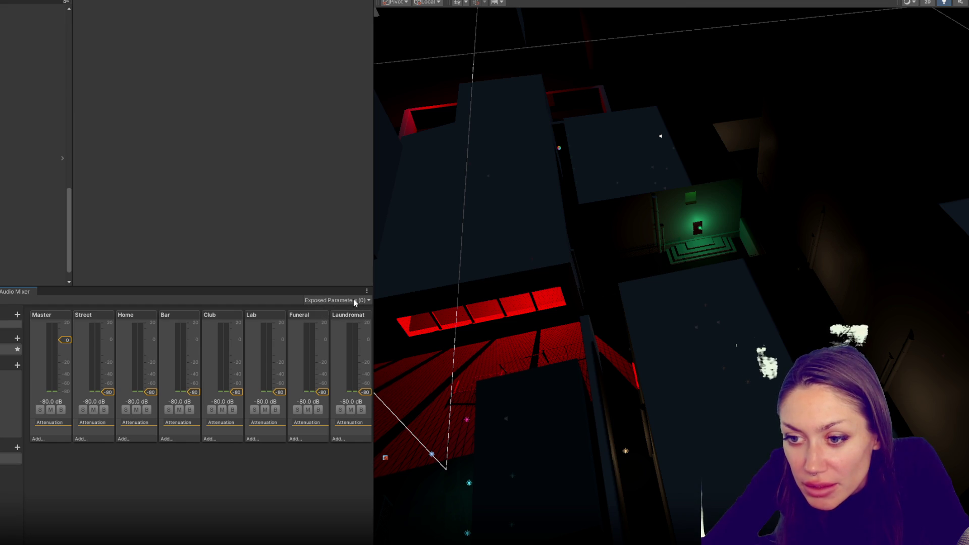
click(339, 303)
click(340, 302)
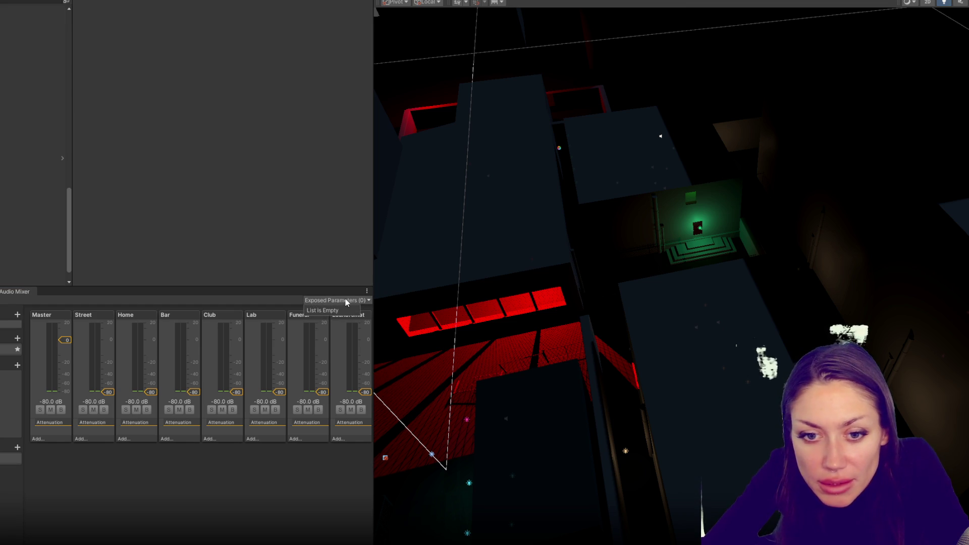
click(346, 302)
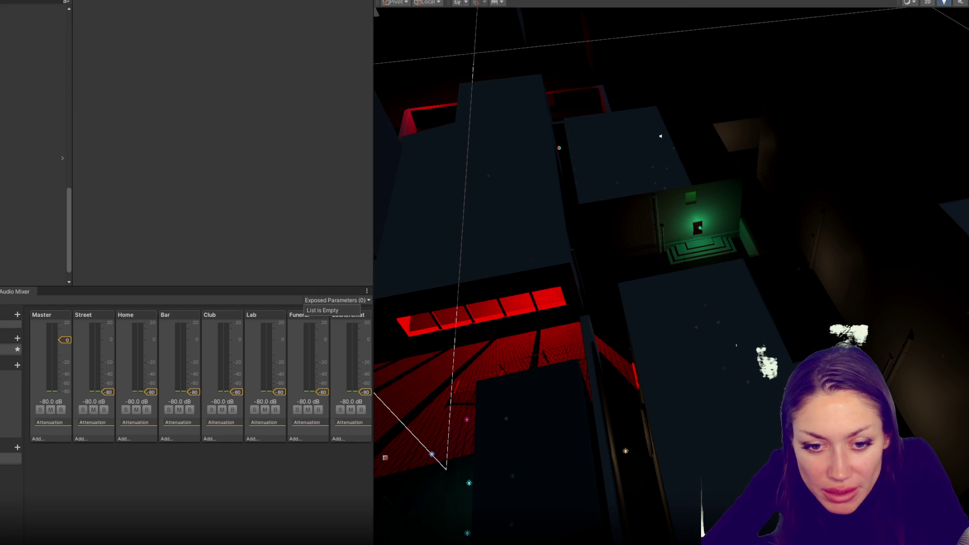
Click through the Bar, Street and Home groups, browse Street's effects and toggle its mute.
click(172, 315)
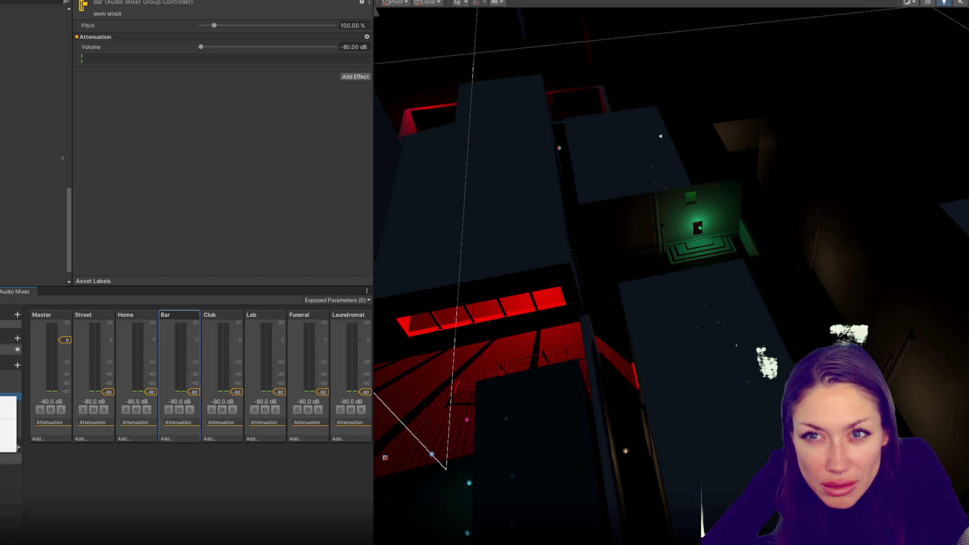
click(132, 323)
click(101, 322)
click(135, 326)
click(174, 326)
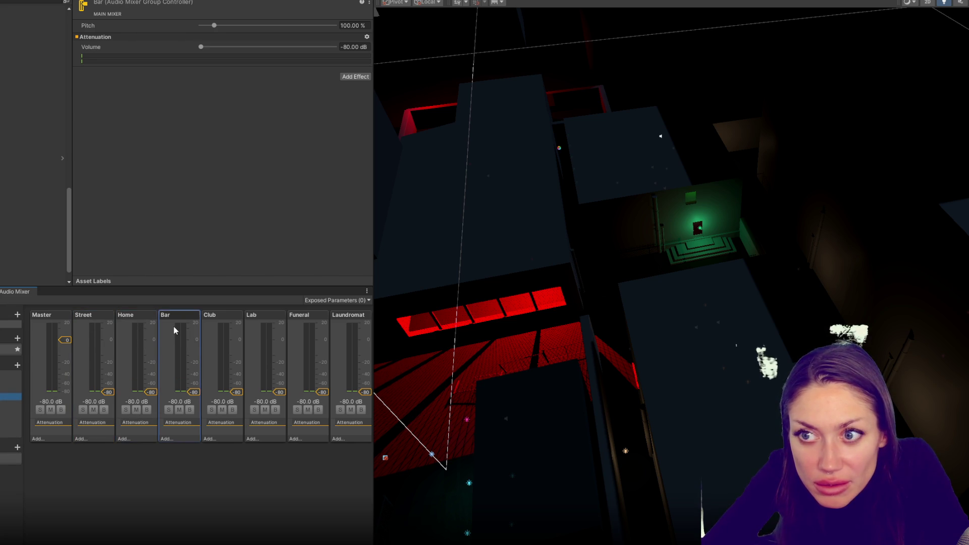
click(104, 331)
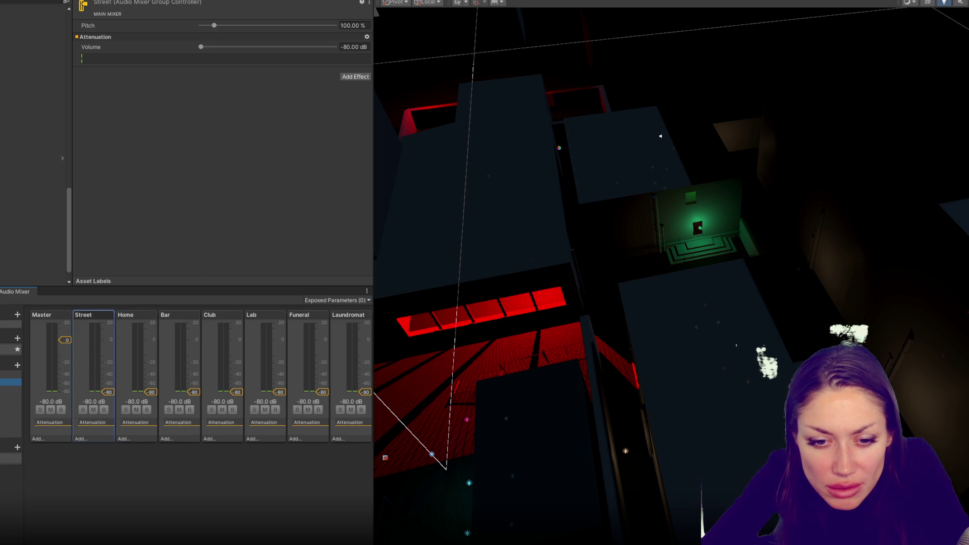
click(92, 439)
click(93, 461)
click(92, 427)
click(94, 409)
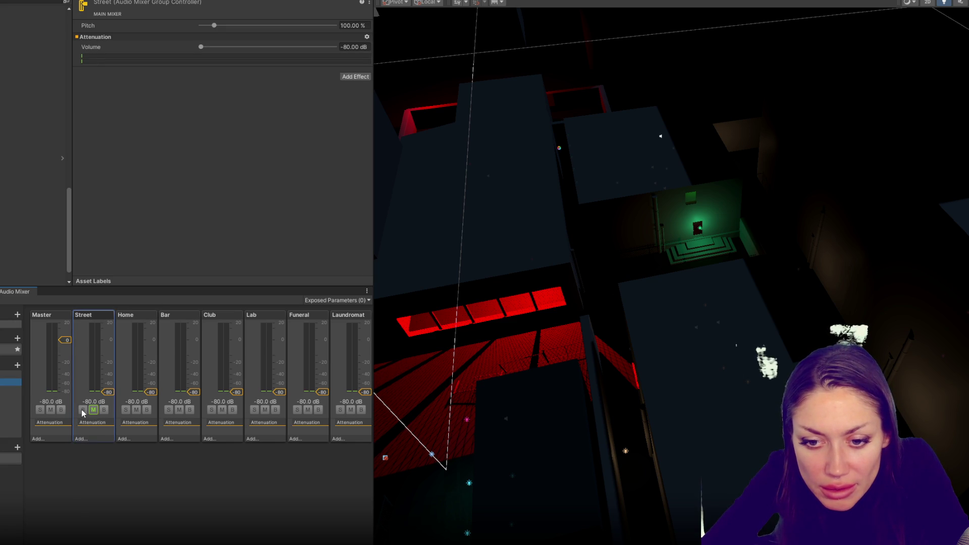
click(93, 409)
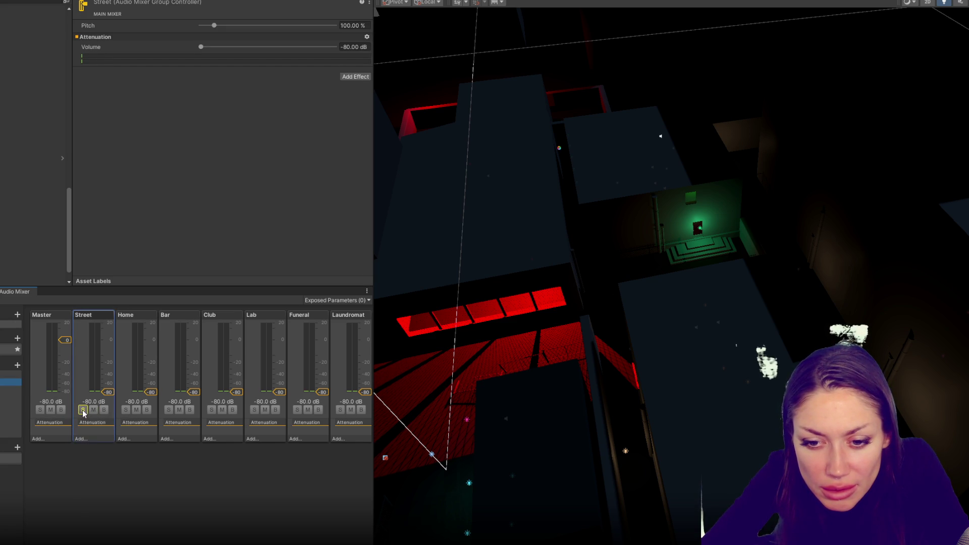
Check the Street and Master group context menus, then select the Master group.
right_click(105, 389)
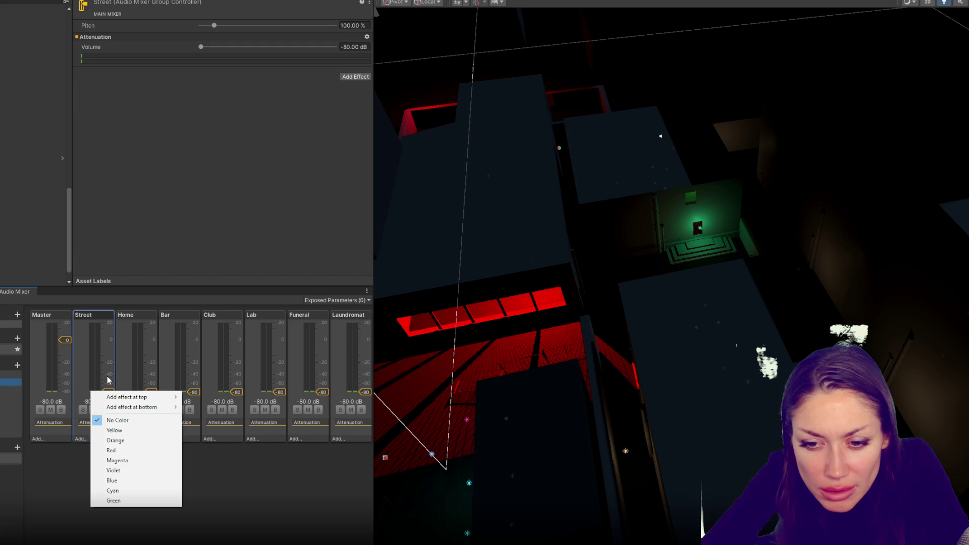
click(108, 380)
right_click(90, 324)
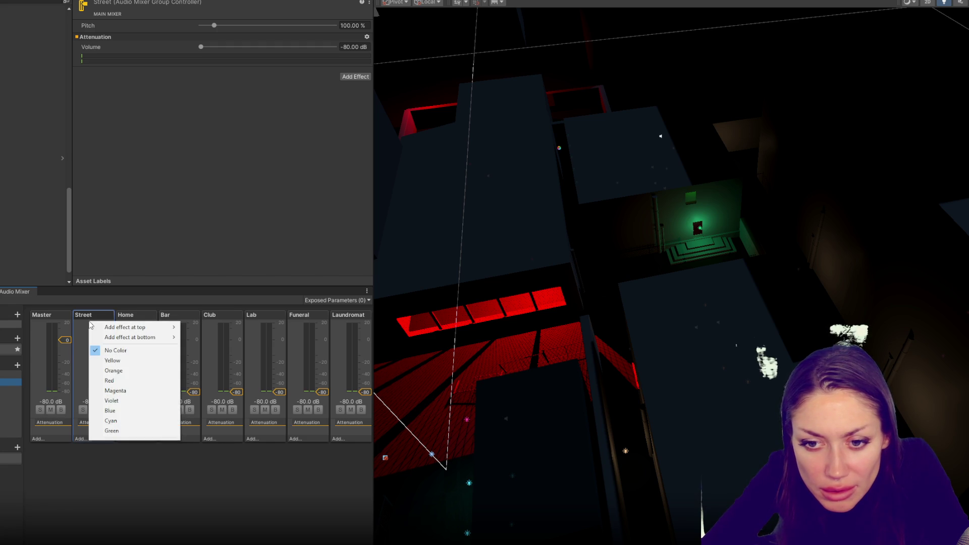
click(161, 479)
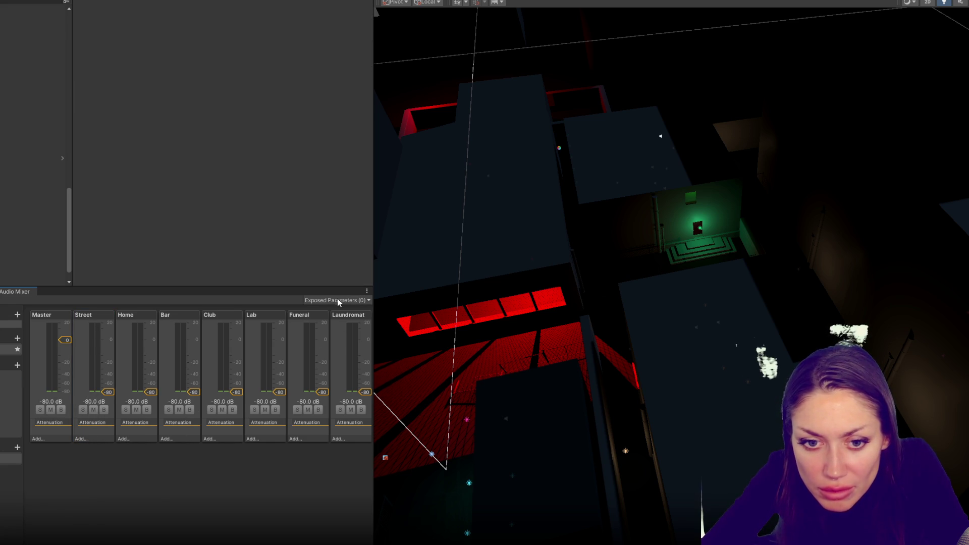
click(10, 324)
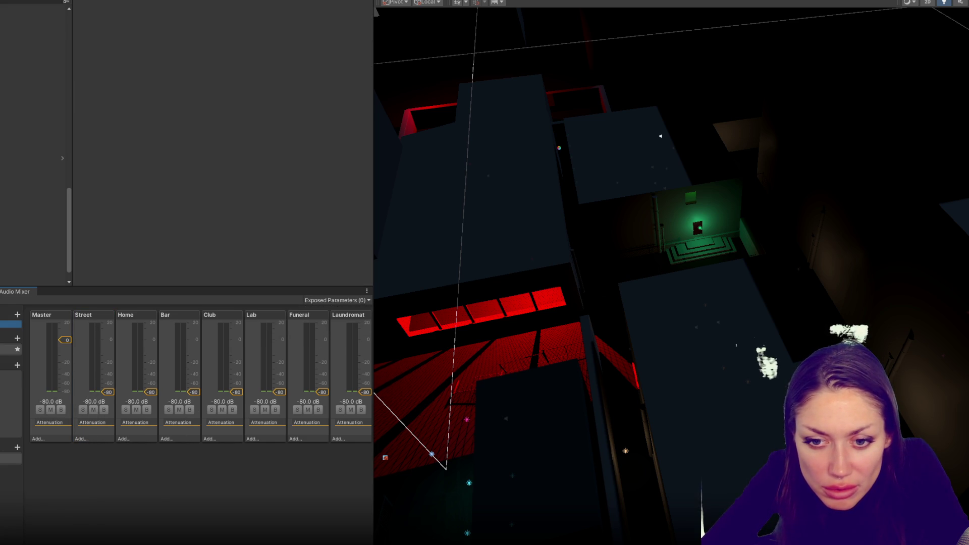
right_click(64, 380)
right_click(33, 399)
click(1, 410)
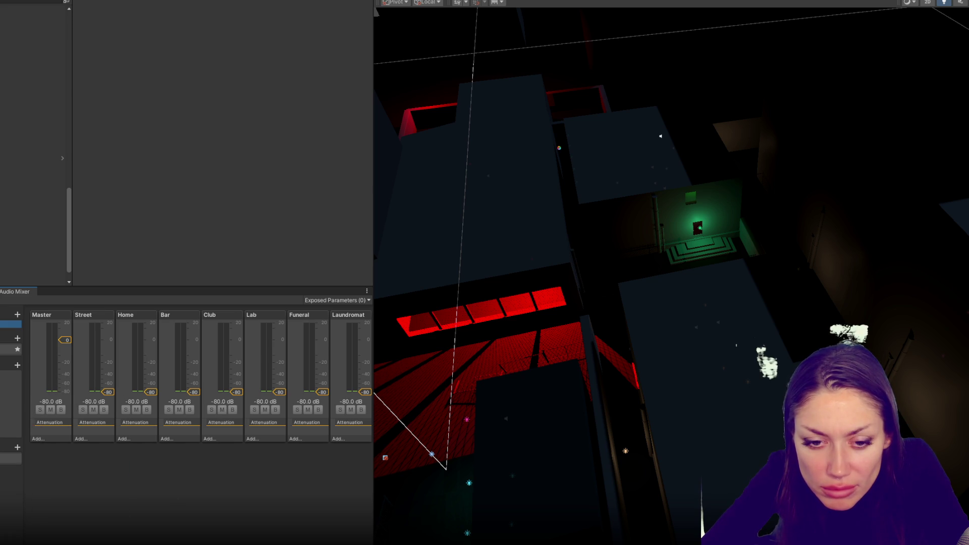
click(10, 375)
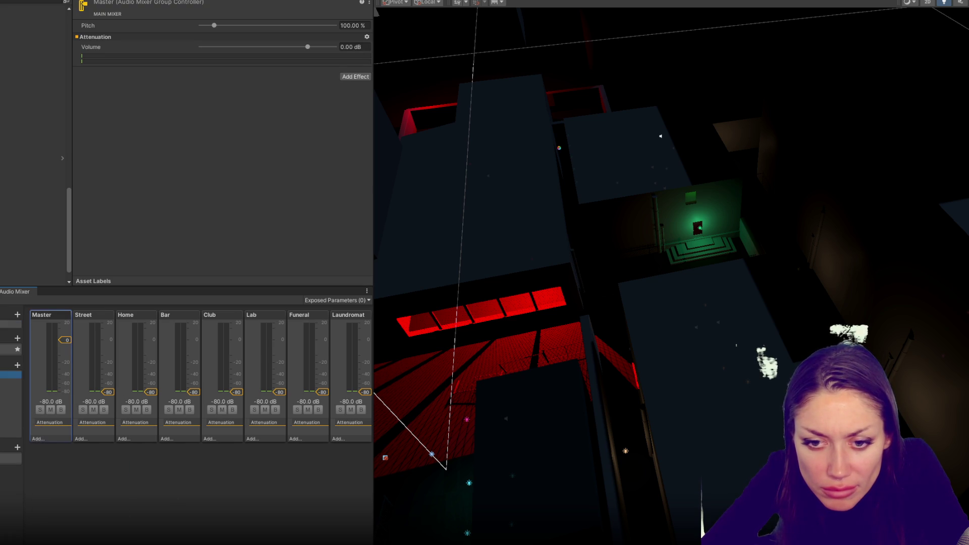
Select the Street group and look at its Attenuation options.
click(10, 382)
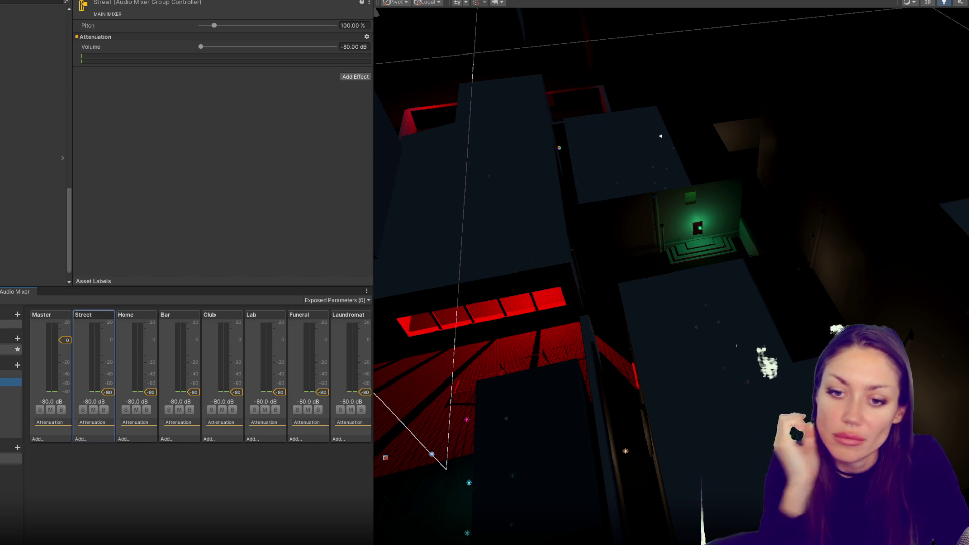
click(367, 37)
click(353, 165)
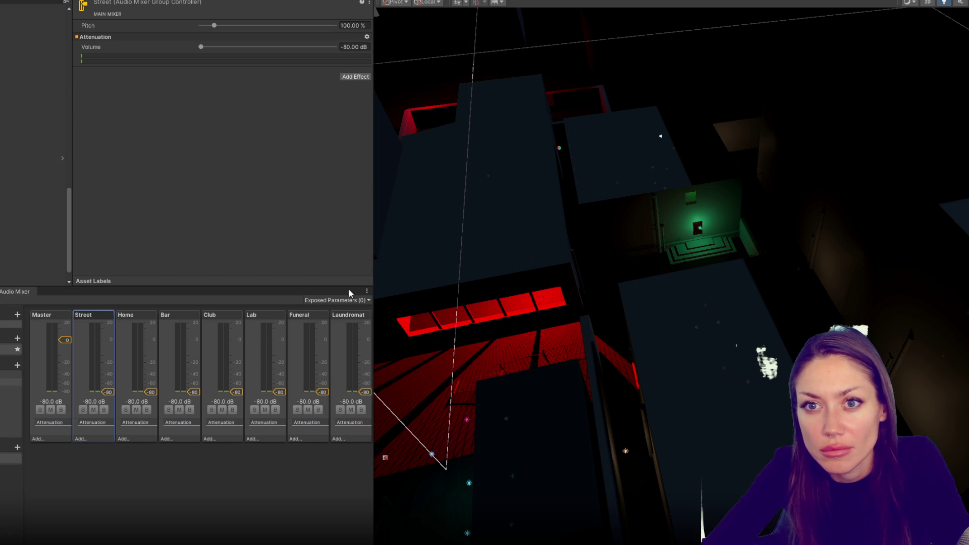
Widen the mixer area and reopen the Audio Mixer from the Window menu.
mouse_move(377, 266)
mouse_down()
mouse_move(580, 260)
mouse_move(384, 270)
mouse_move(412, 276)
mouse_up()
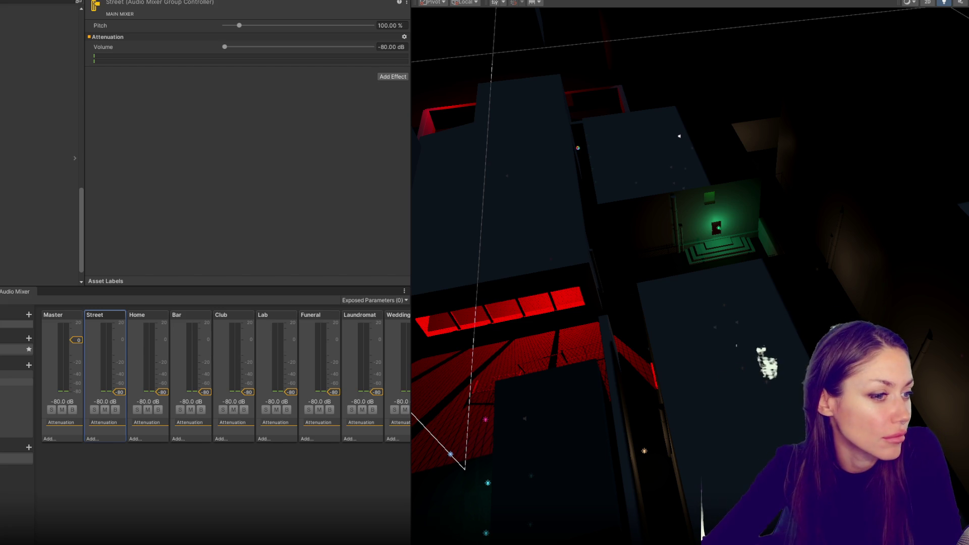
click(90, 0)
click(232, 19)
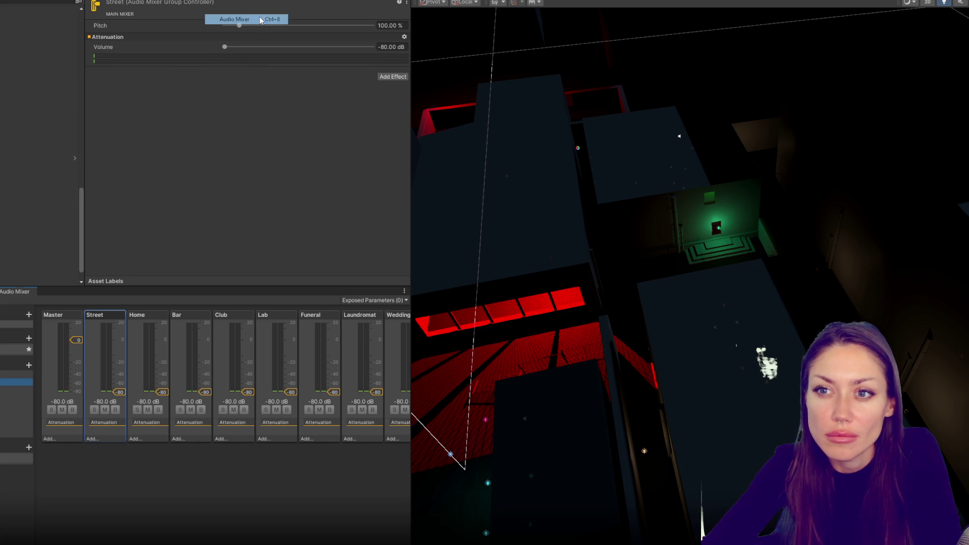
Restore the Audio Mixer from full screen and undock it as a floating window.
double_click(21, 293)
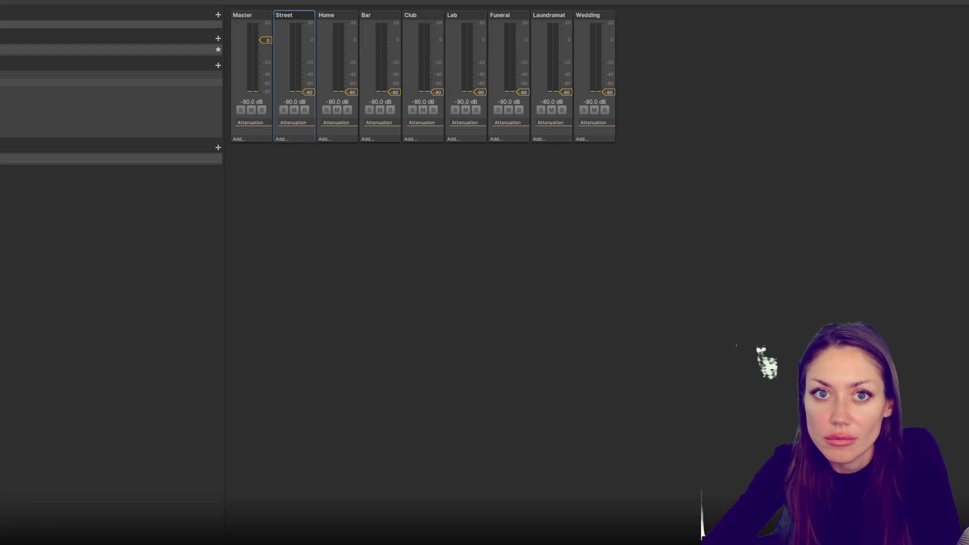
key(shift+space)
mouse_move(17, 293)
mouse_down()
mouse_move(264, 230)
mouse_move(627, 235)
mouse_move(668, 112)
mouse_move(310, 133)
mouse_up()
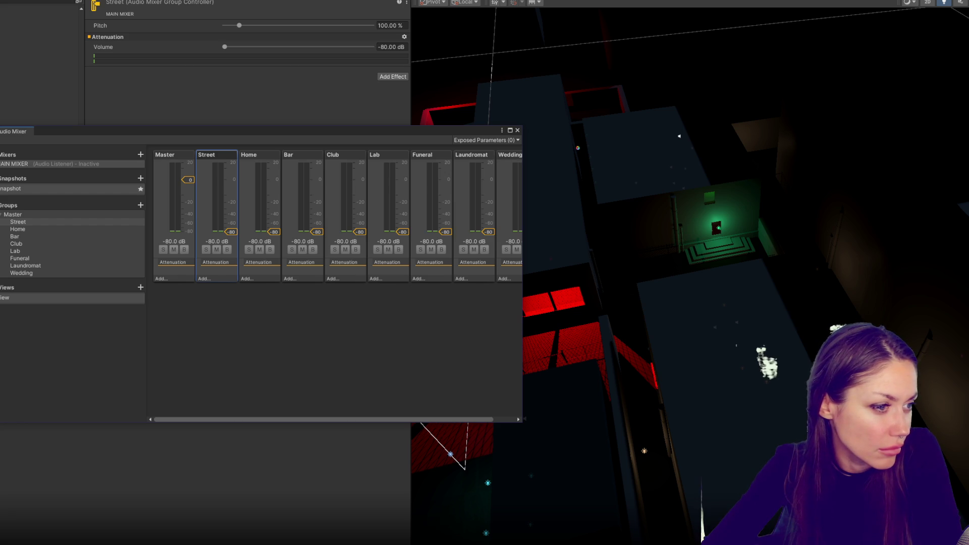
Inspect Street's effects and Attenuation options, dropping its pitch to 1% then resetting it to 100%.
click(234, 281)
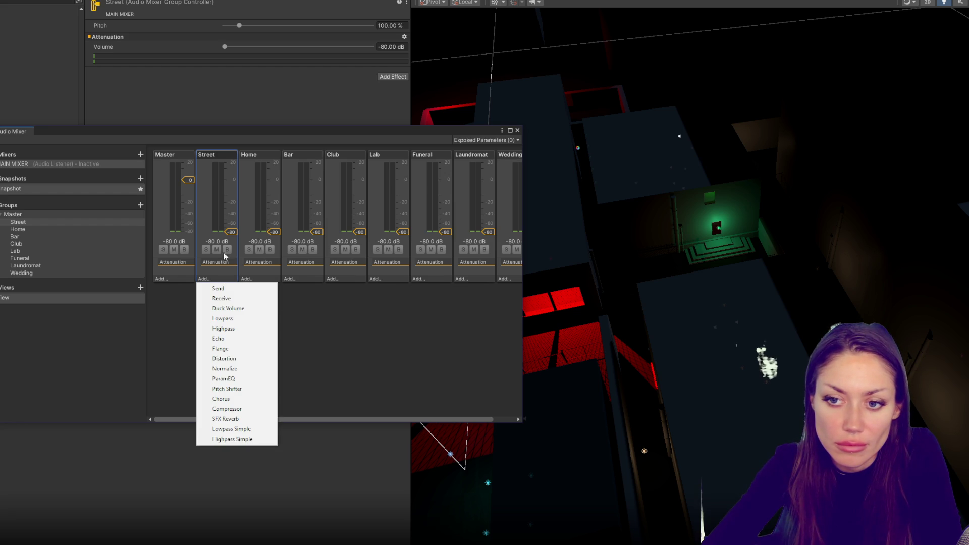
click(233, 156)
click(249, 156)
click(208, 159)
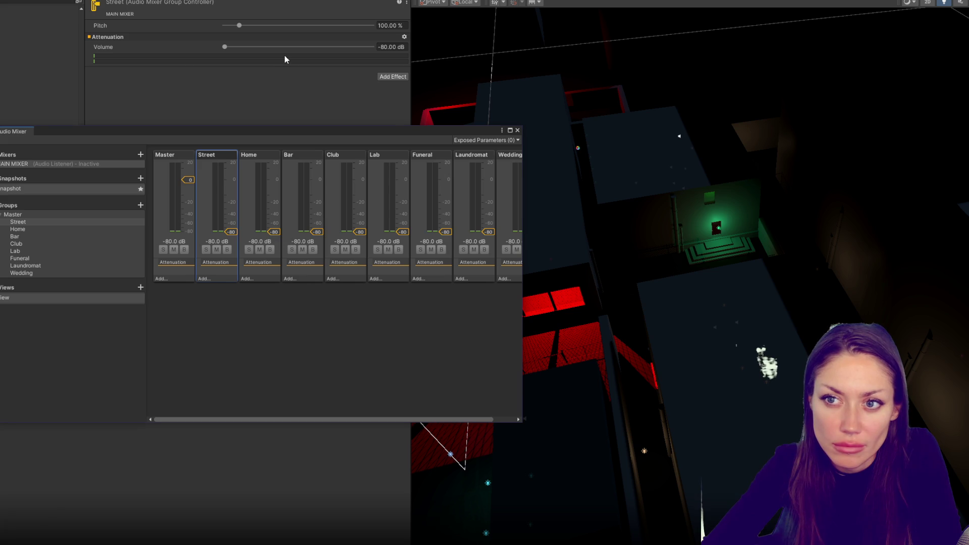
right_click(284, 37)
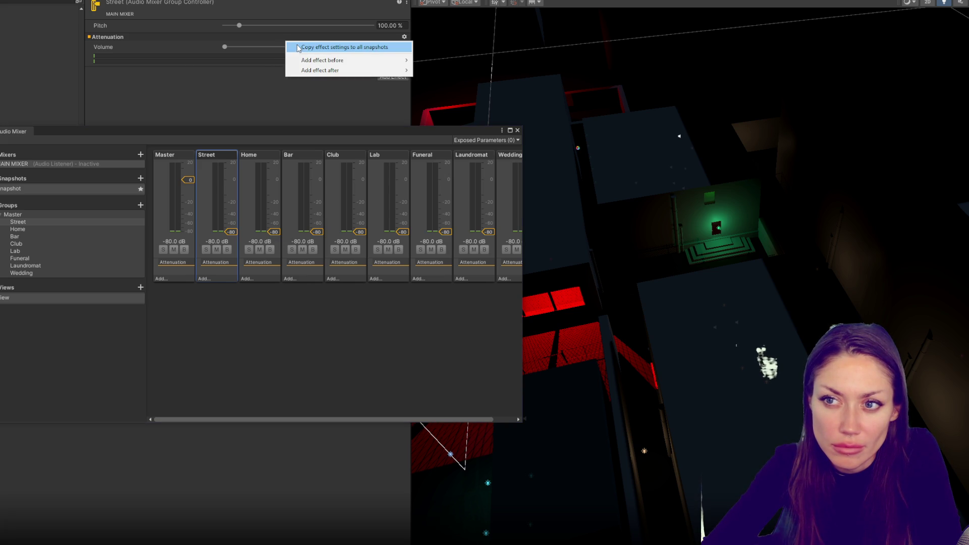
drag(275, 25, 183, 20)
click(289, 31)
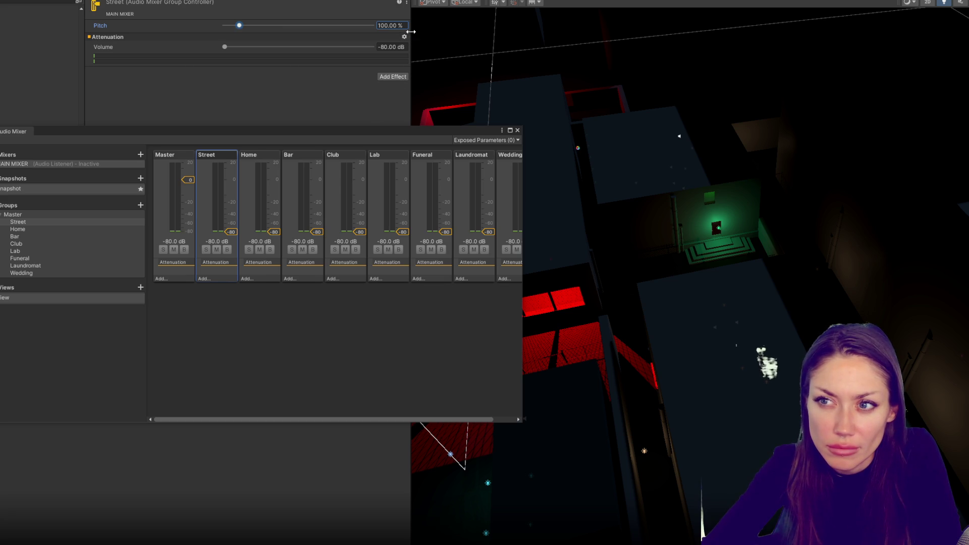
click(406, 3)
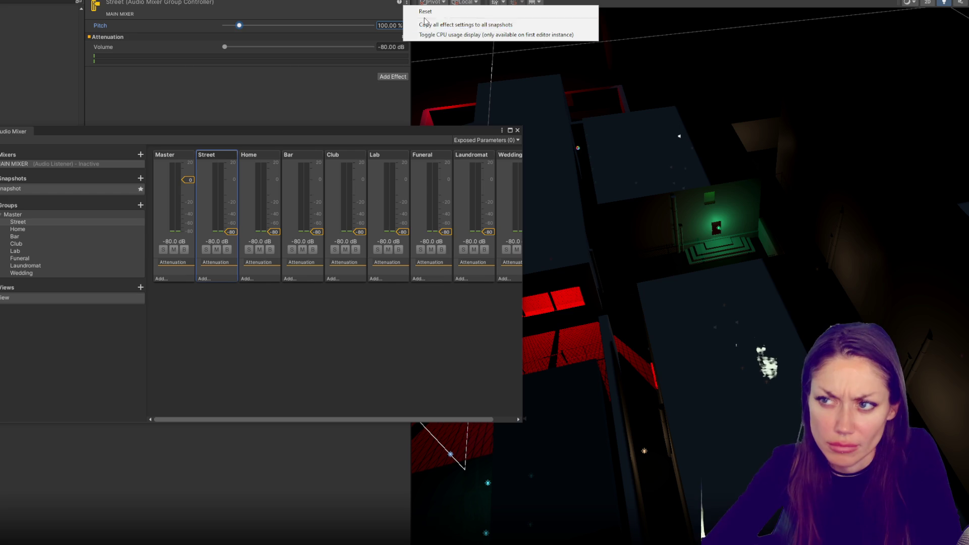
click(346, 98)
click(404, 36)
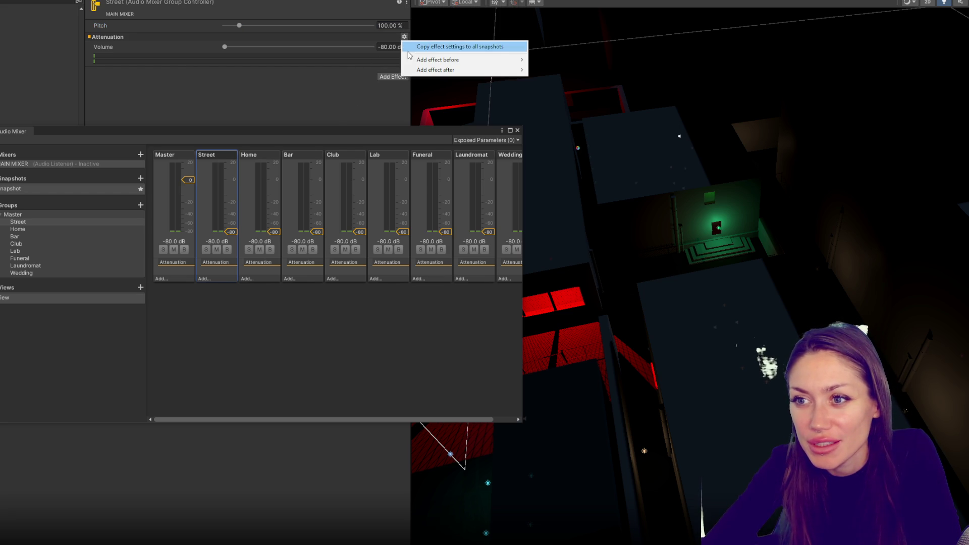
click(349, 90)
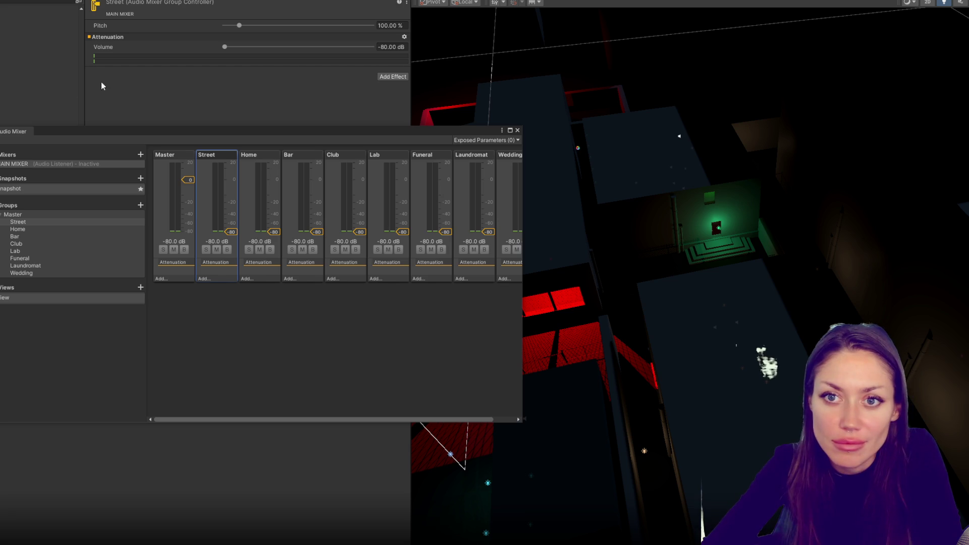
Try 'Expose Volume to script' from the Street group's Volume context menu.
right_click(107, 49)
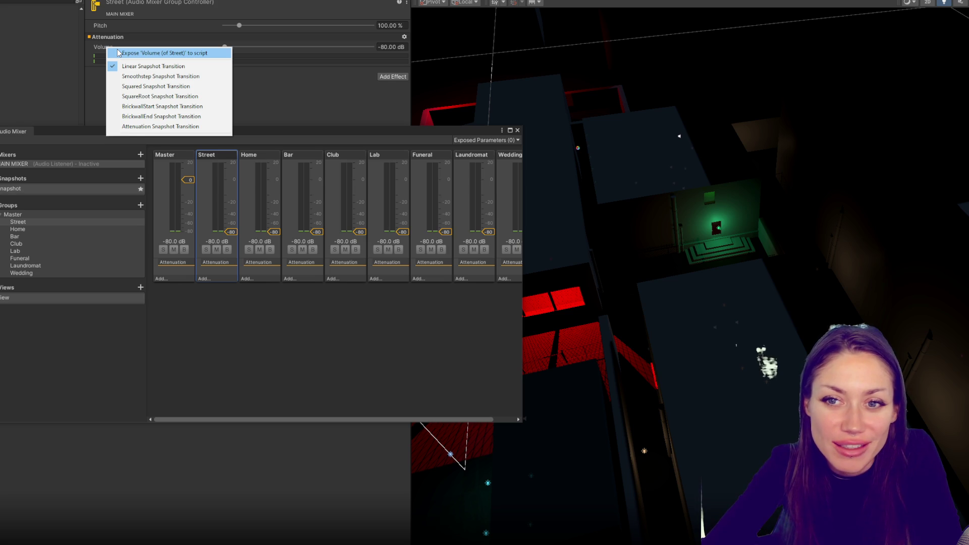
click(119, 53)
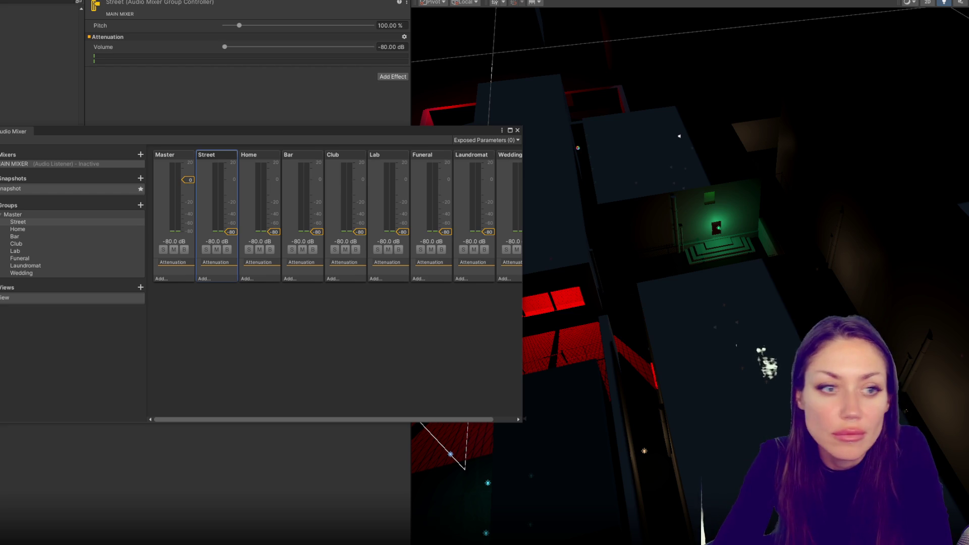
right_click(111, 50)
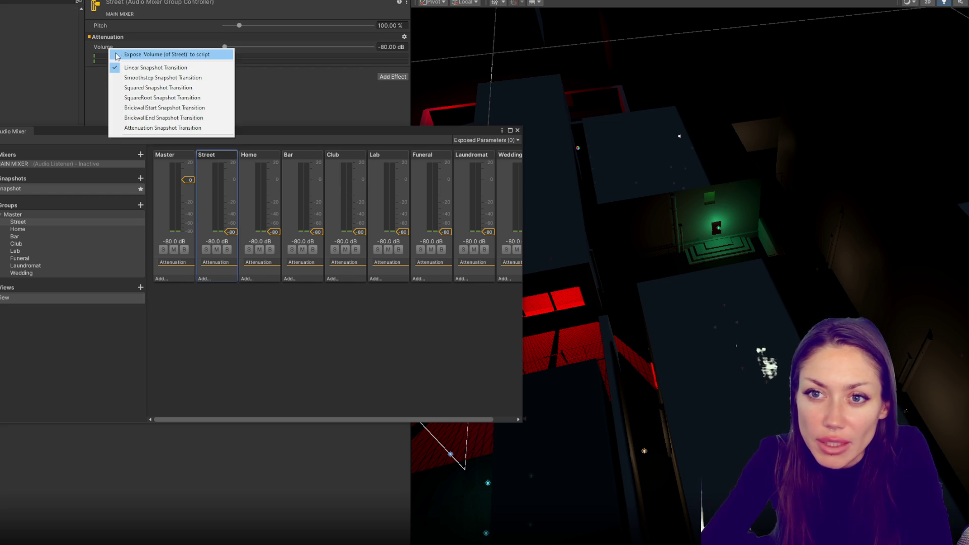
Expose the Street group's Volume to script.
click(127, 56)
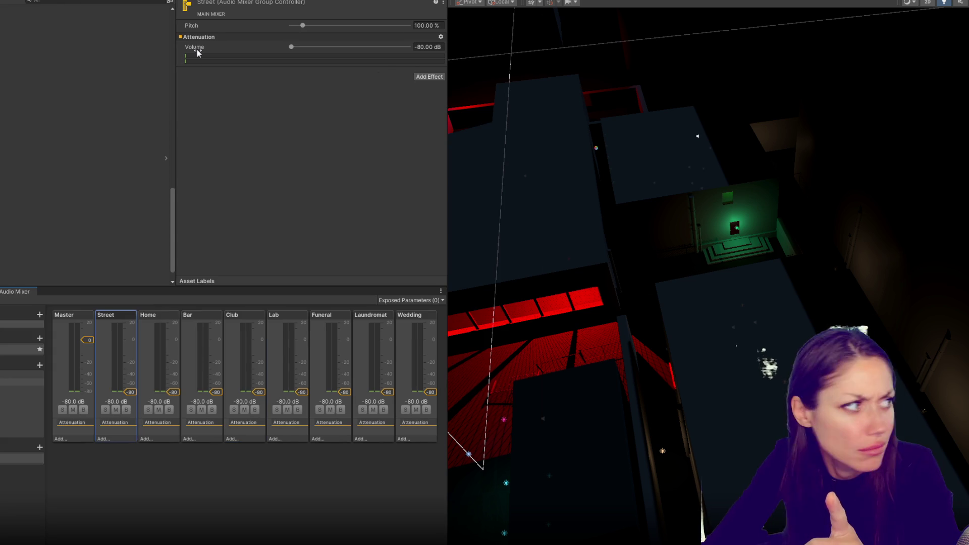
right_click(201, 49)
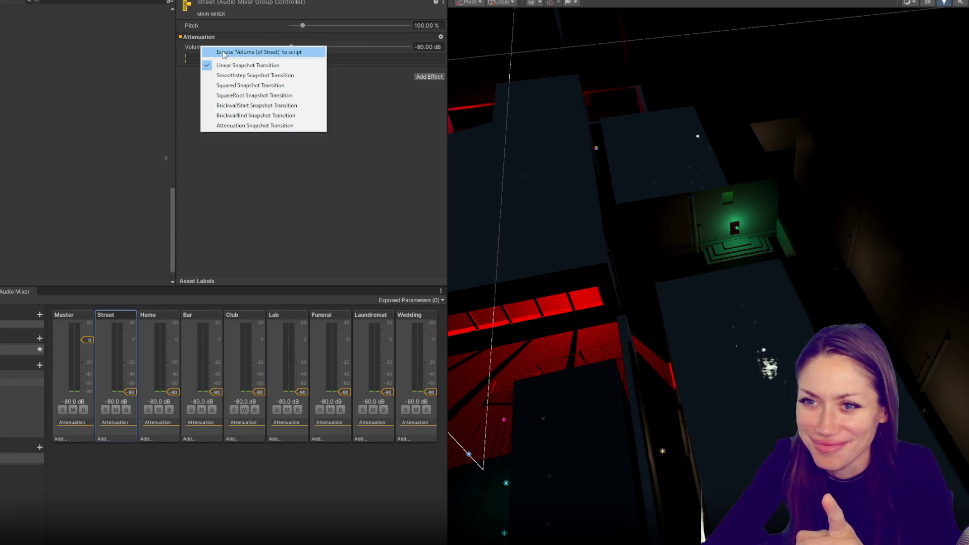
click(253, 51)
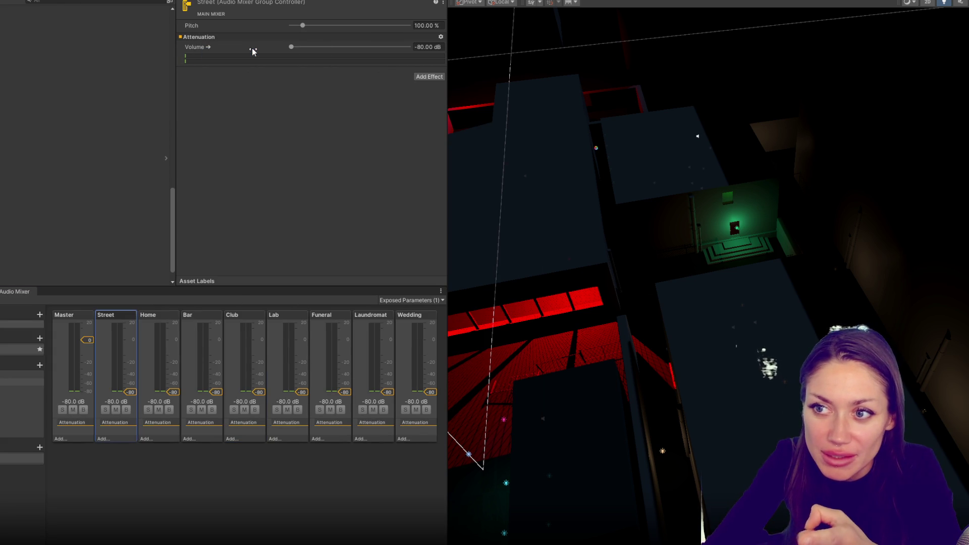
click(440, 37)
right_click(208, 46)
click(285, 220)
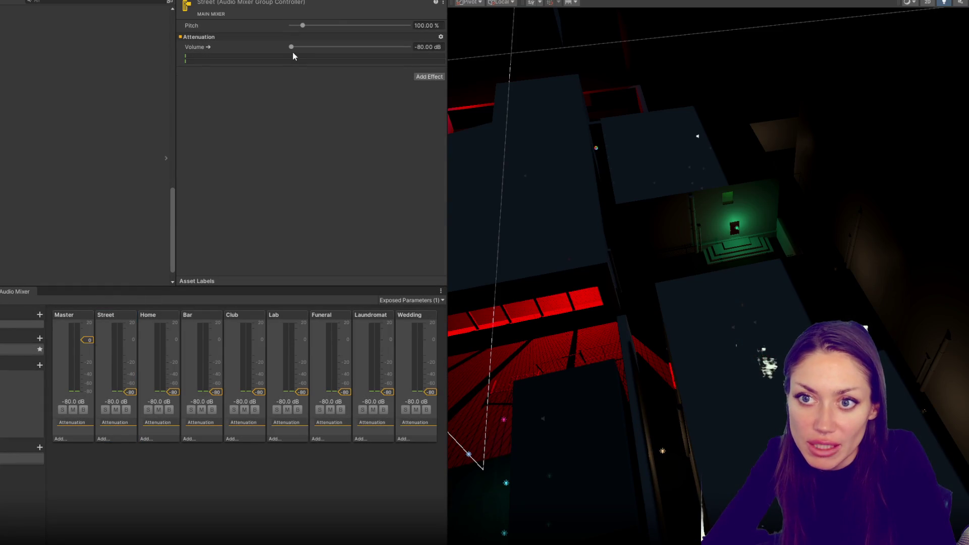
Expose the Lab and Home volumes to script, then start Play mode.
click(283, 315)
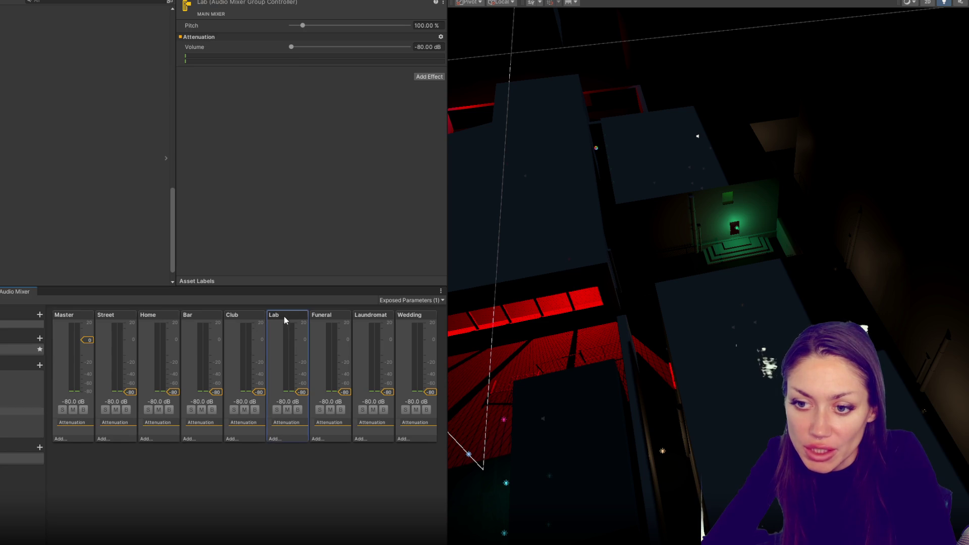
right_click(192, 49)
click(204, 58)
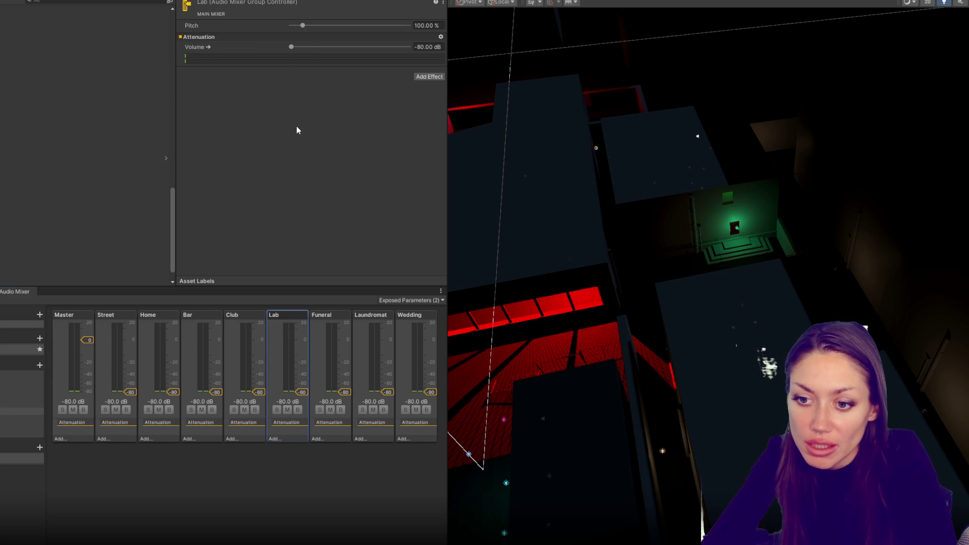
click(159, 316)
right_click(192, 47)
click(204, 54)
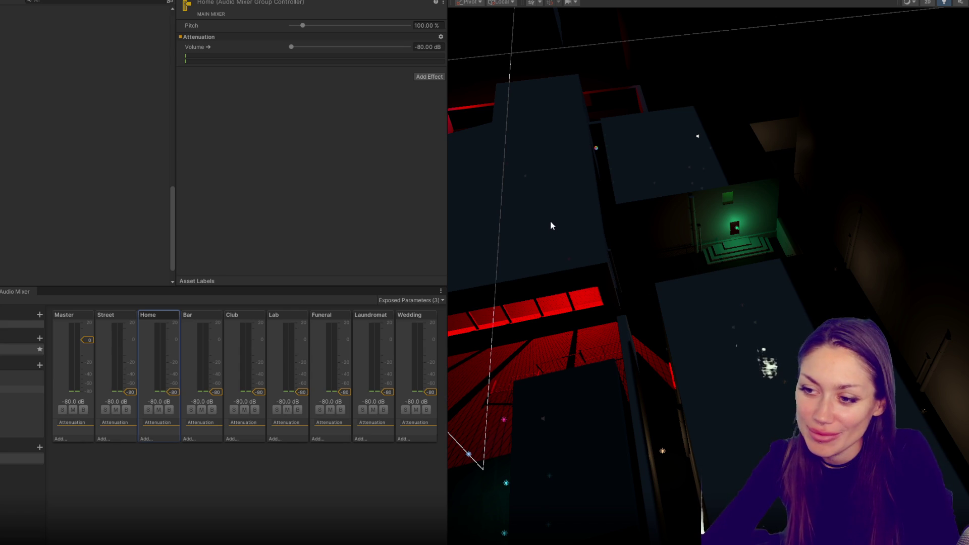
key(ctrl+p)
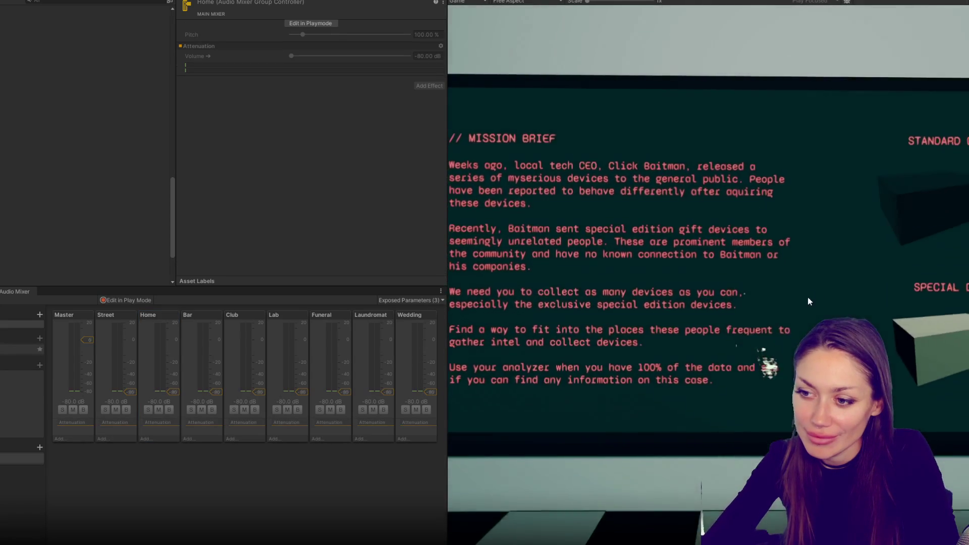
Walk through the red door, hallway and double doors, then in and out of the pale room.
click(796, 300)
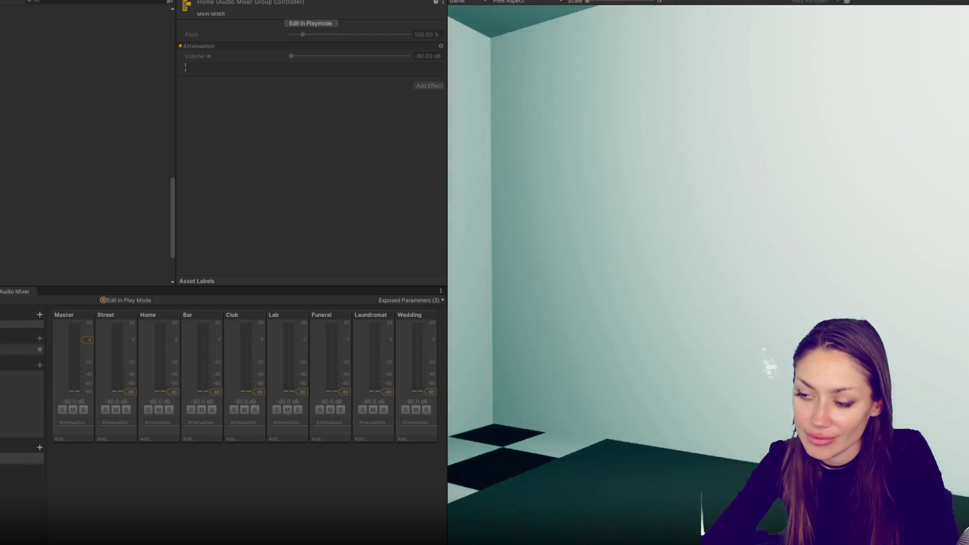
key(e)
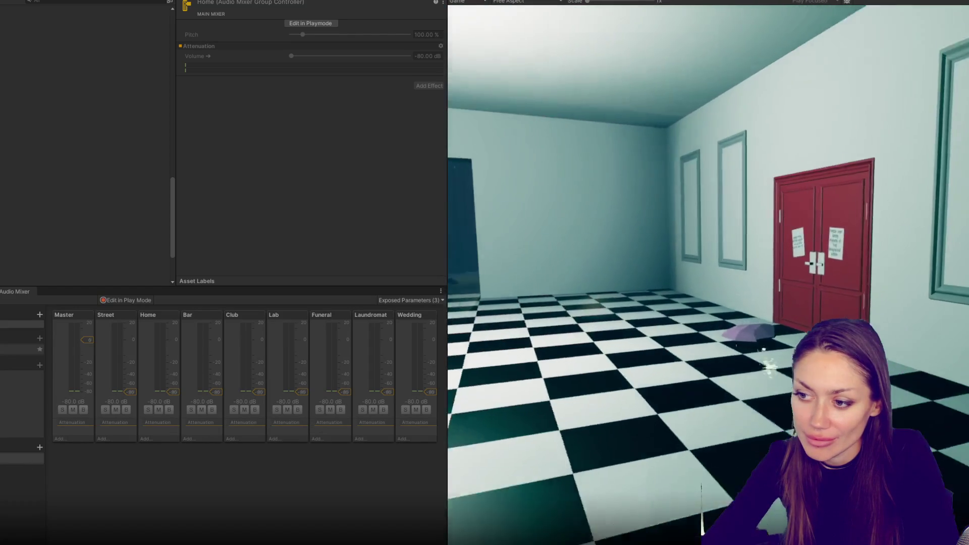
key(e)
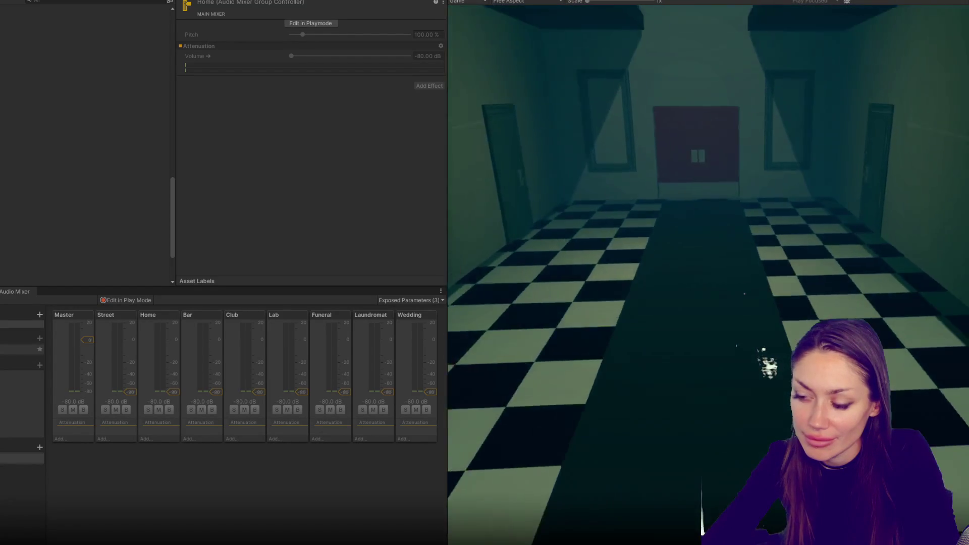
key(e)
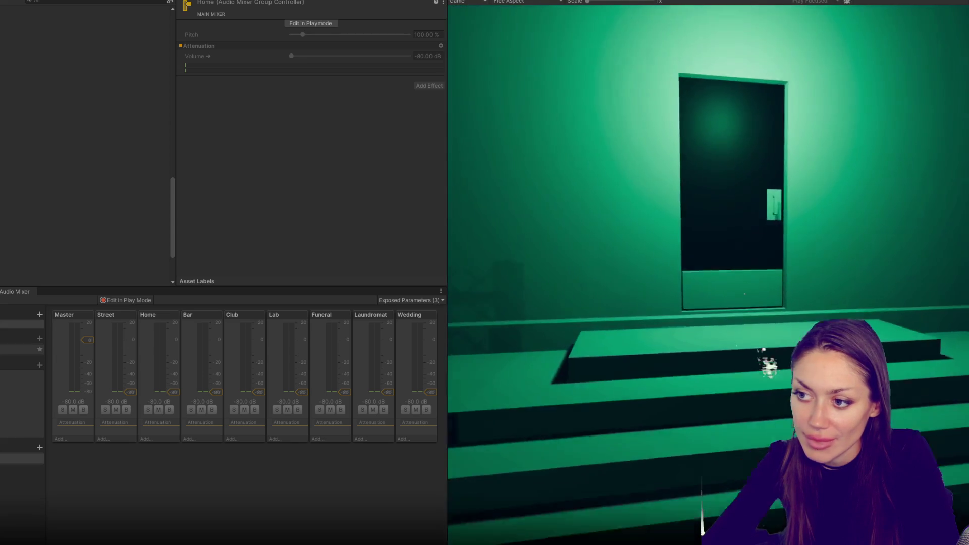
key(e)
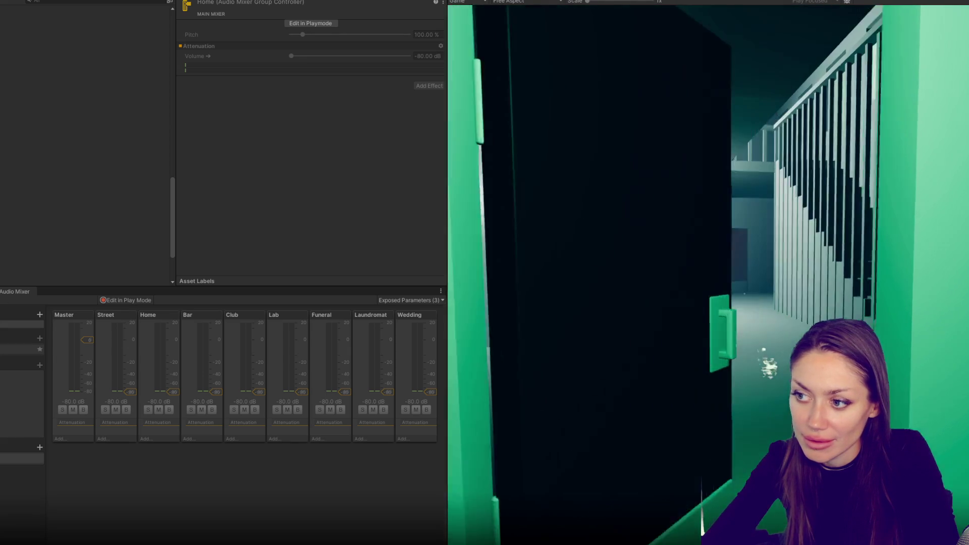
key(w)
key(s)
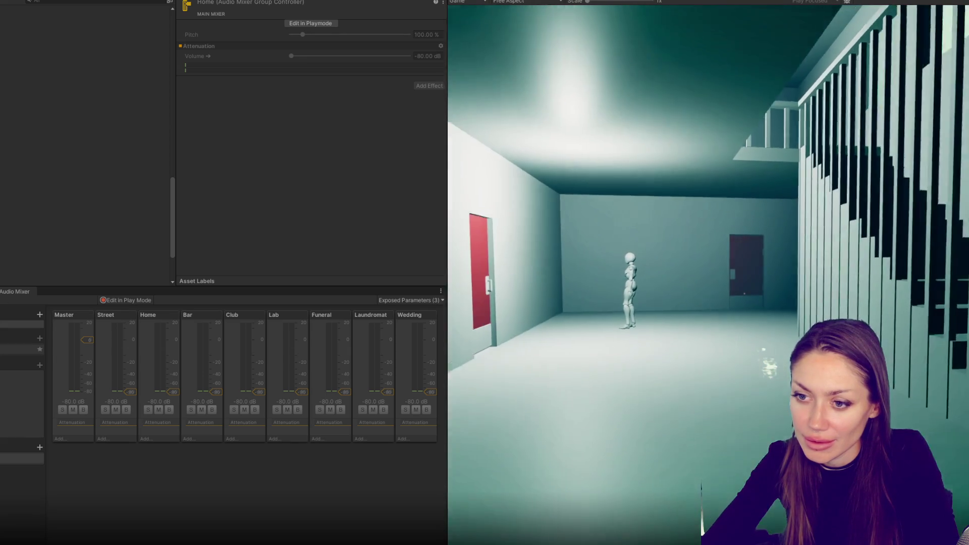
key(w)
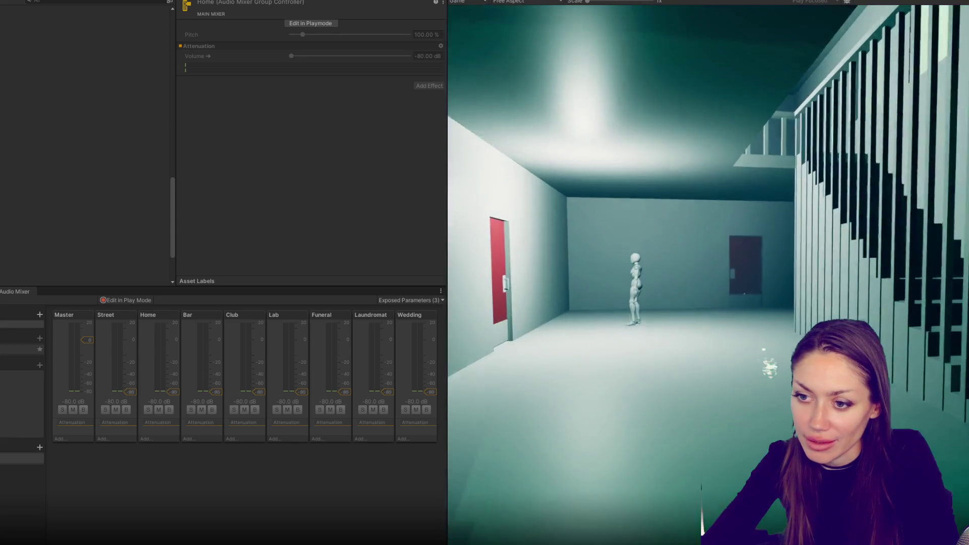
key(s)
Stop the game and open the Exposed Parameters dropdown.
key(Escape)
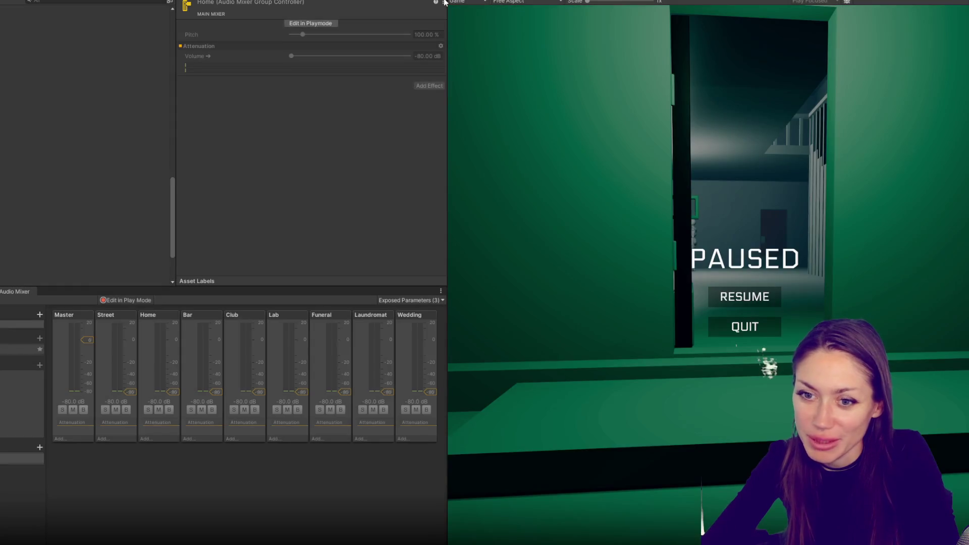
key(ctrl+p)
click(427, 300)
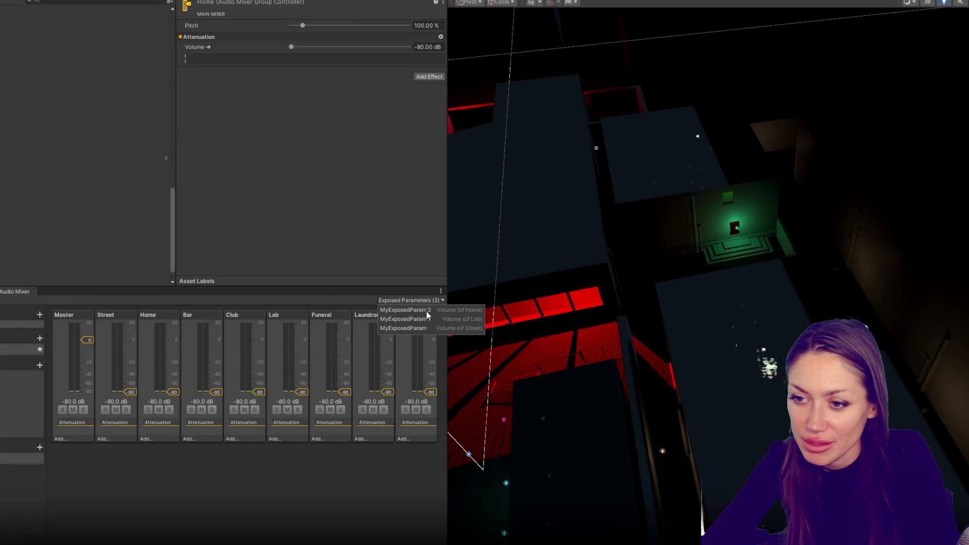
Rename the first exposed parameter to Street.
click(426, 311)
right_click(427, 311)
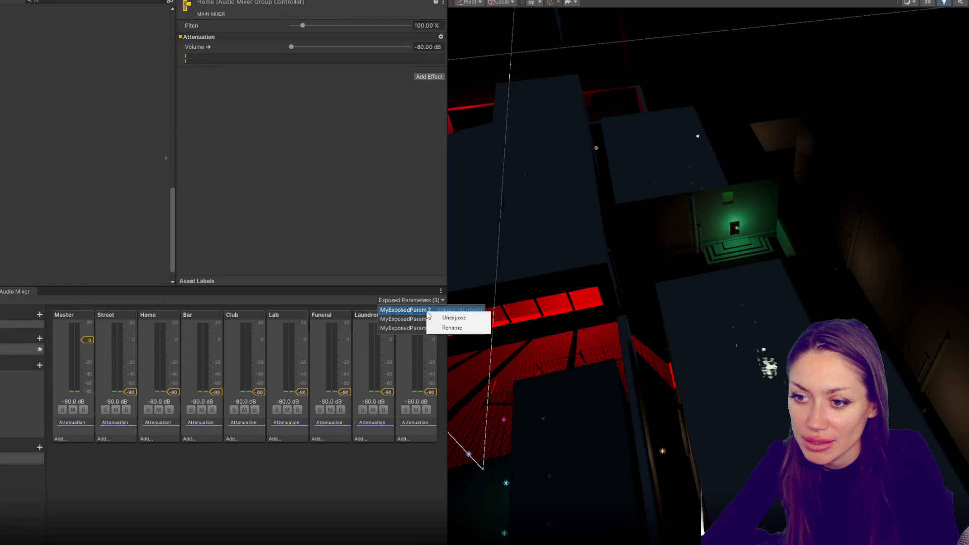
click(437, 328)
click(437, 328)
right_click(437, 328)
click(437, 336)
text(Volume)
key(BackSpace)
key(BackSpace)
key(BackSpace)
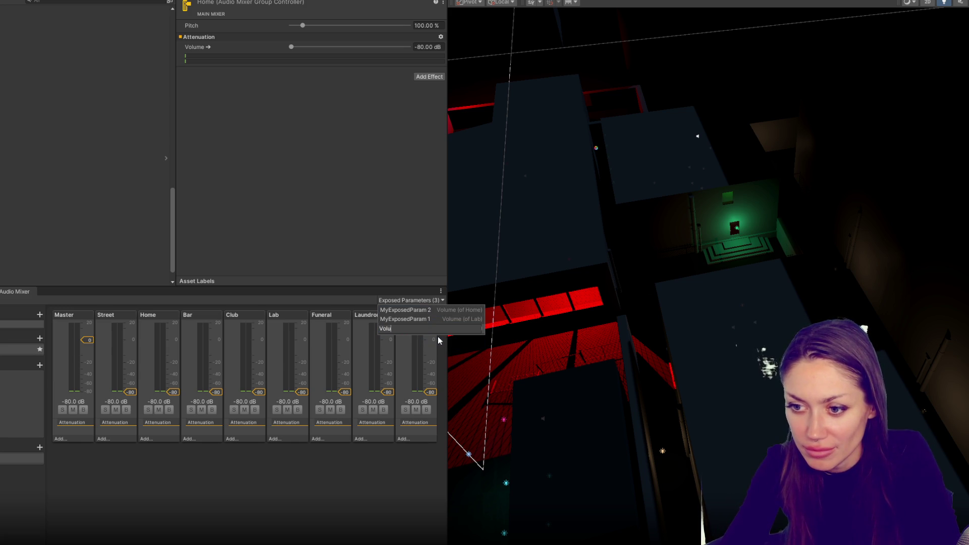
text(Street)
key(Return)
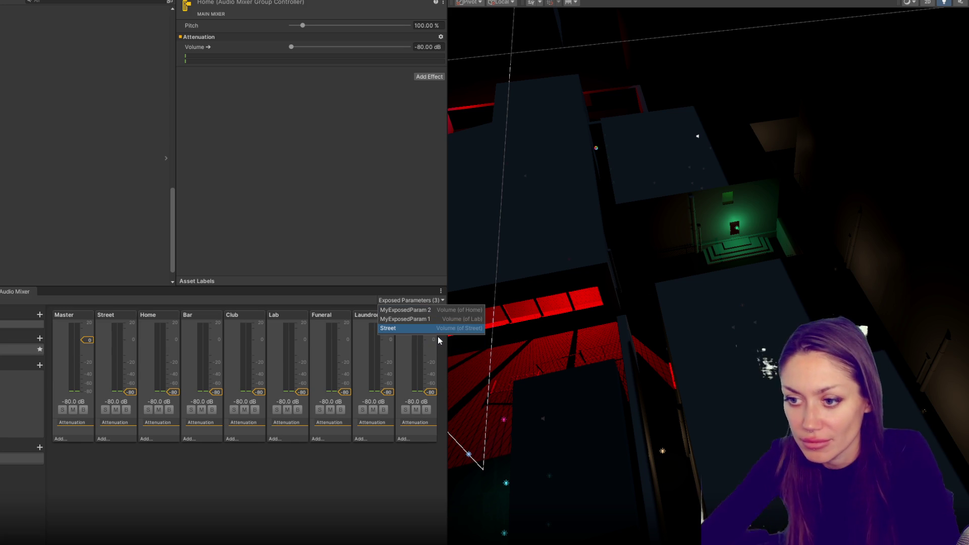
Rename the remaining two exposed parameters to Lab and Home.
right_click(434, 328)
click(433, 336)
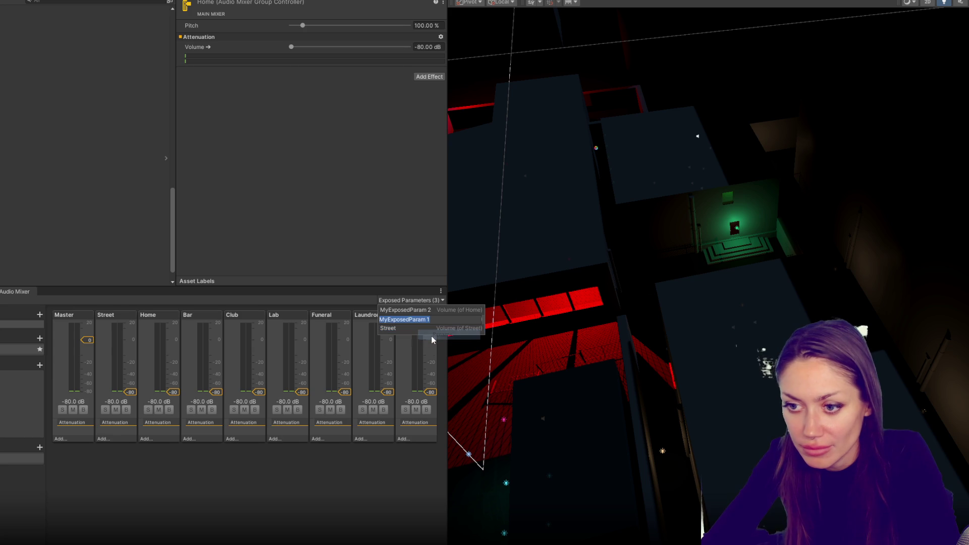
text(Lab)
key(Return)
right_click(408, 310)
click(426, 326)
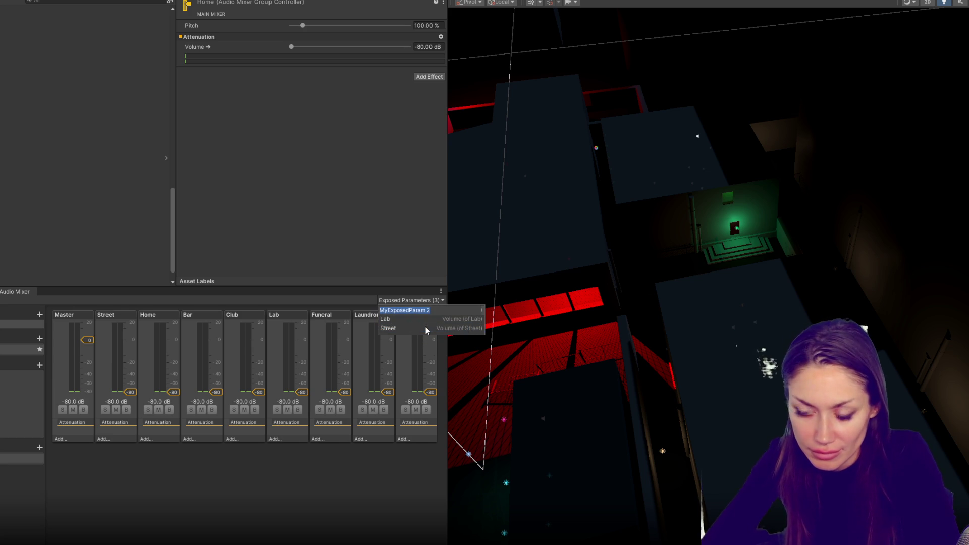
text(Home)
key(Return)
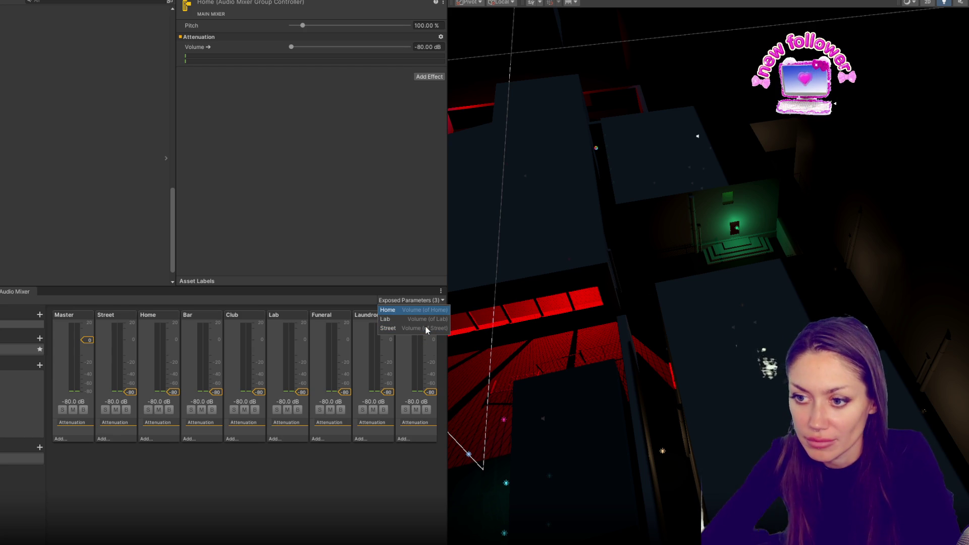
Capture a screenshot of the Exposed Parameters list.
key(Print)
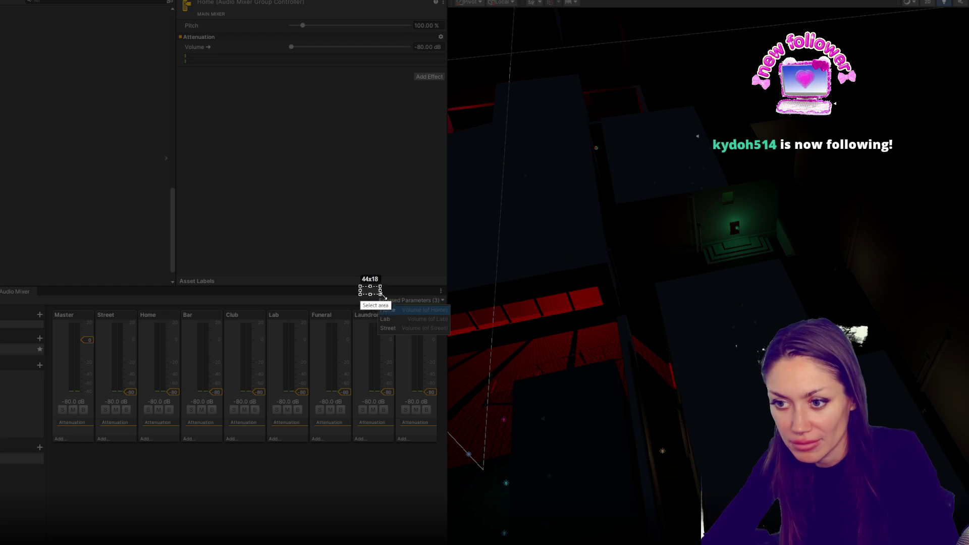
drag(363, 287, 461, 347)
key(ctrl+c)
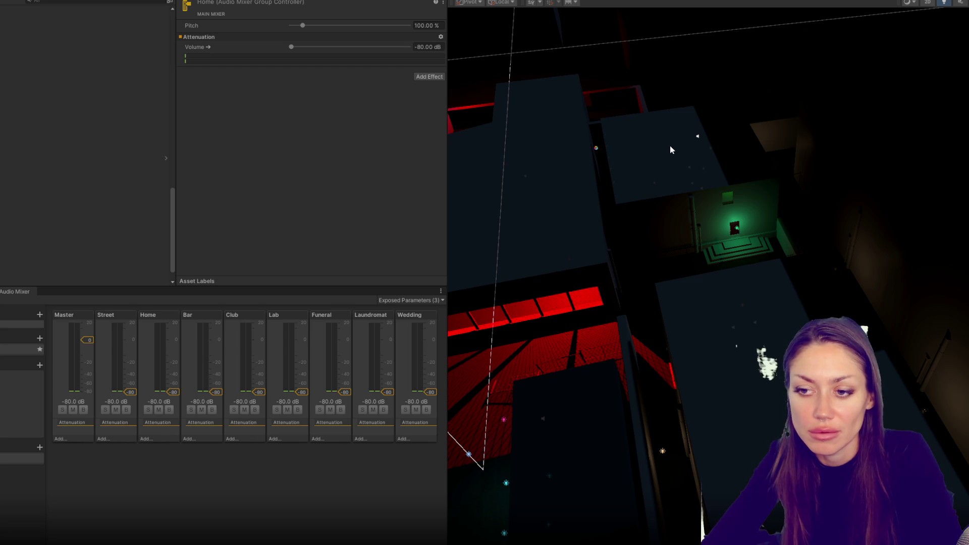
key(ctrl+p)
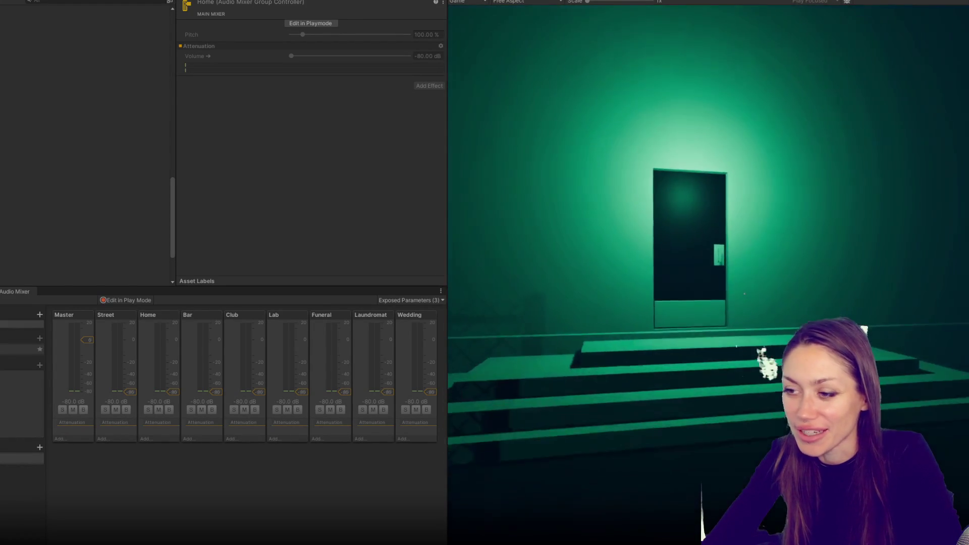
key(e)
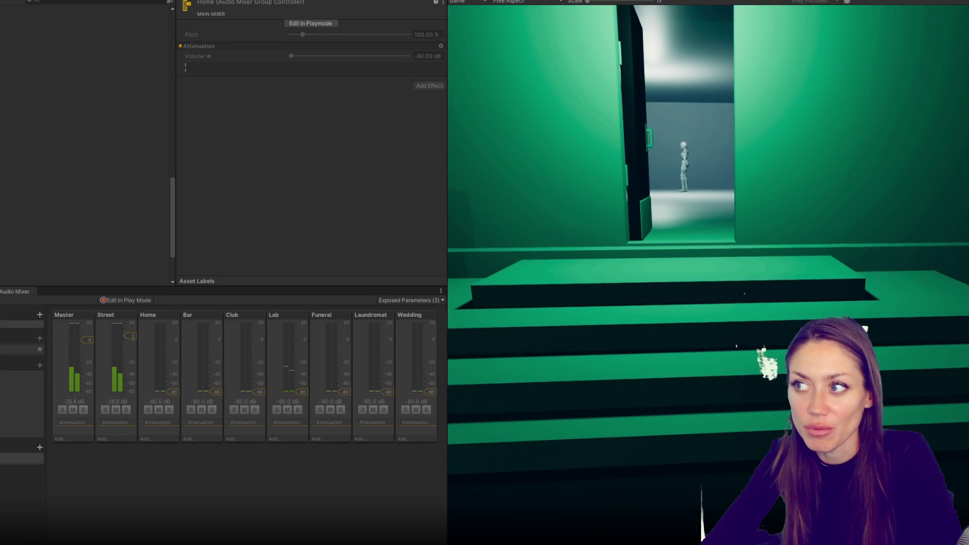
key(Escape)
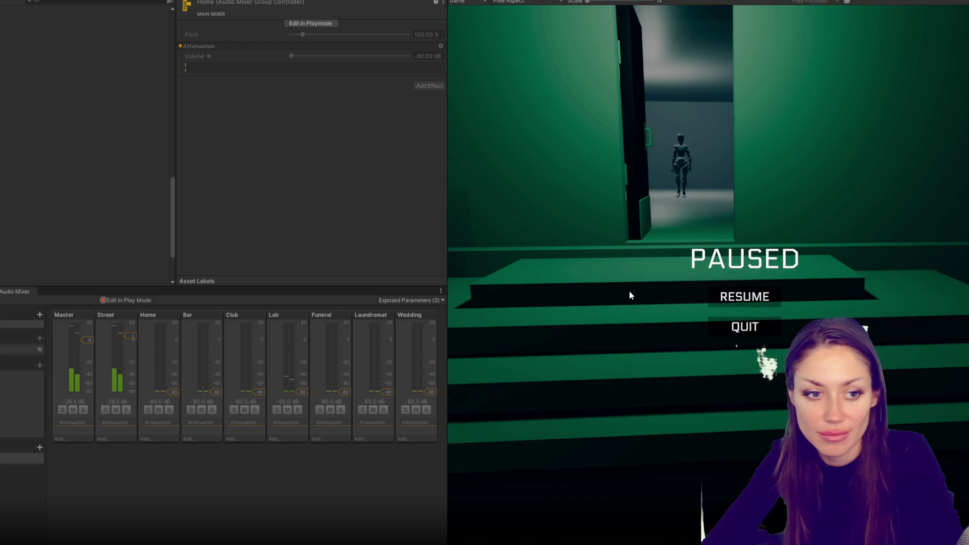
key(Escape)
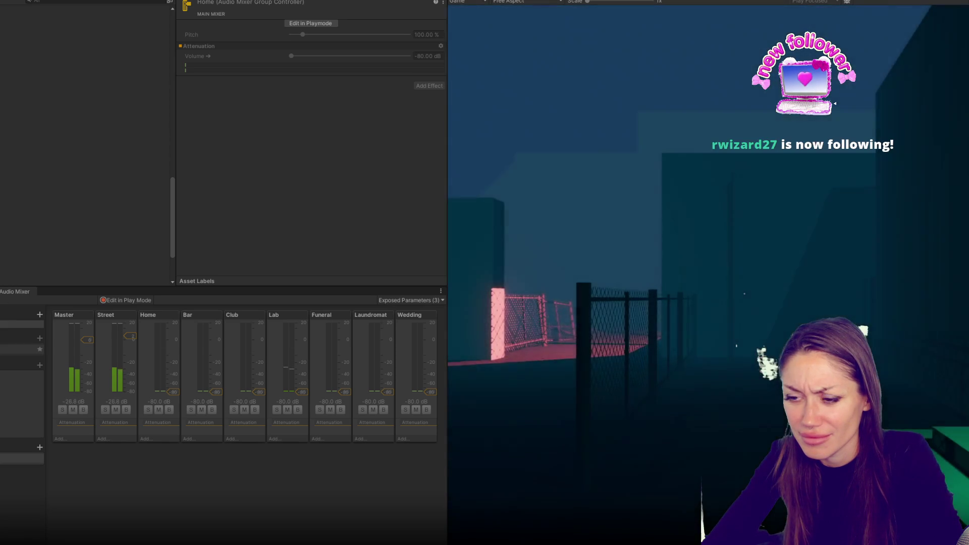
key(Escape)
key(ctrl+p)
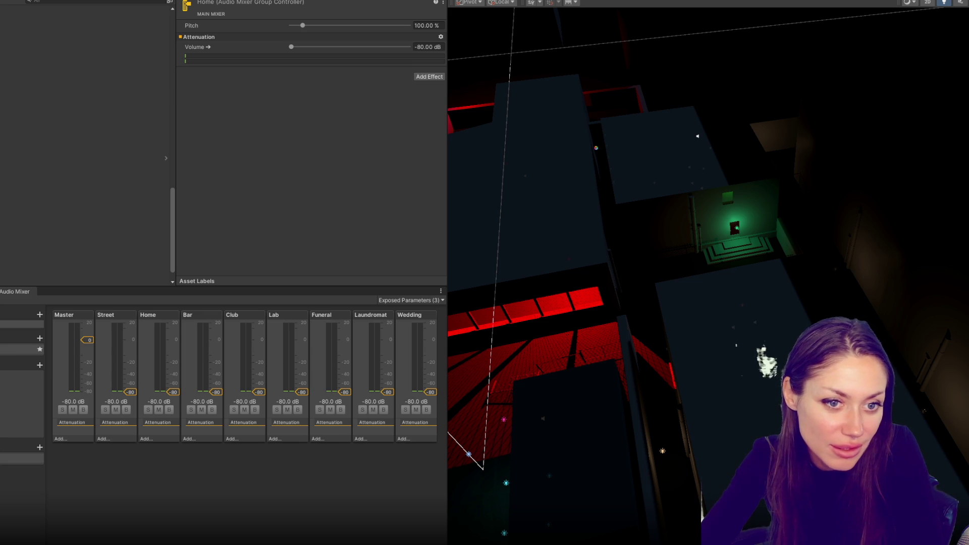
click(348, 511)
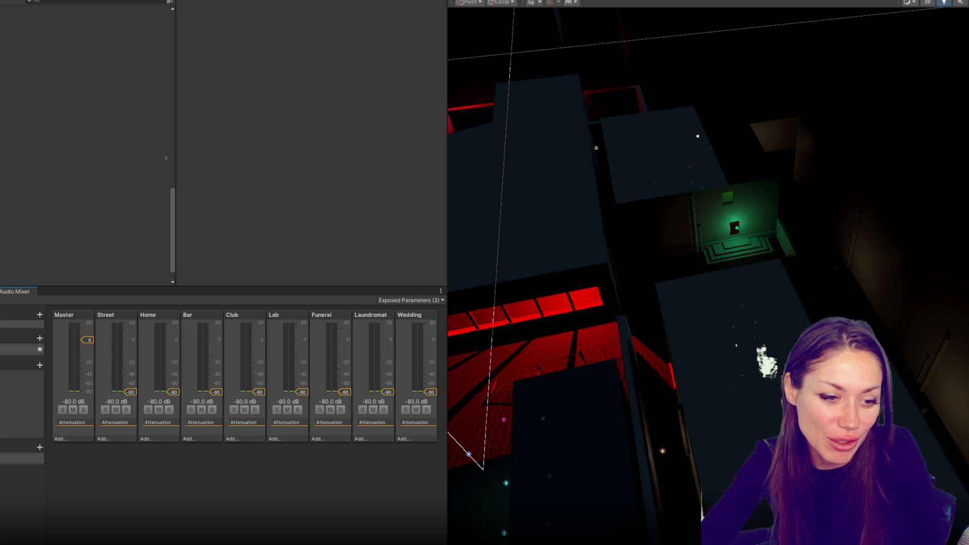
key(alt+Tab)
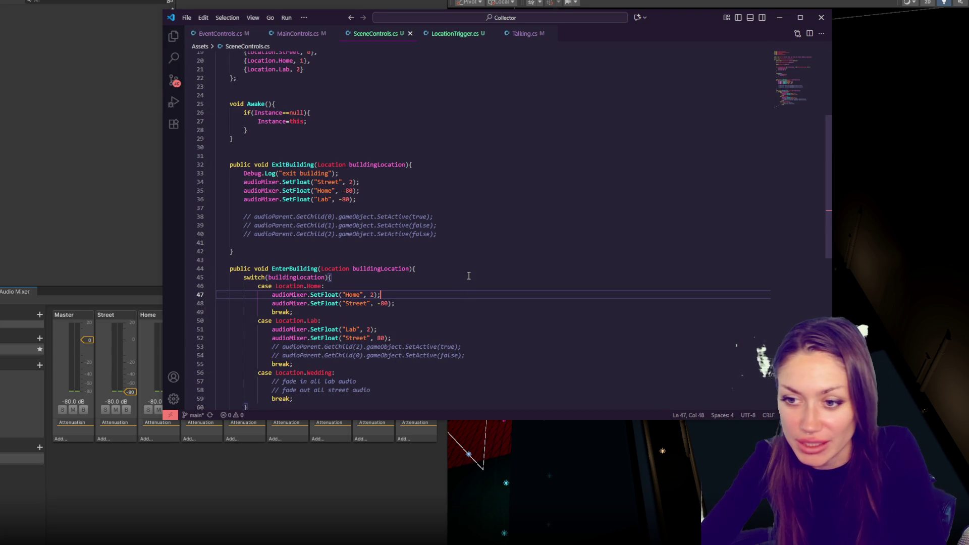
Make the Home and Lab entry and Street exit volume values negative in SceneControls.cs and save.
click(371, 295)
text(-)
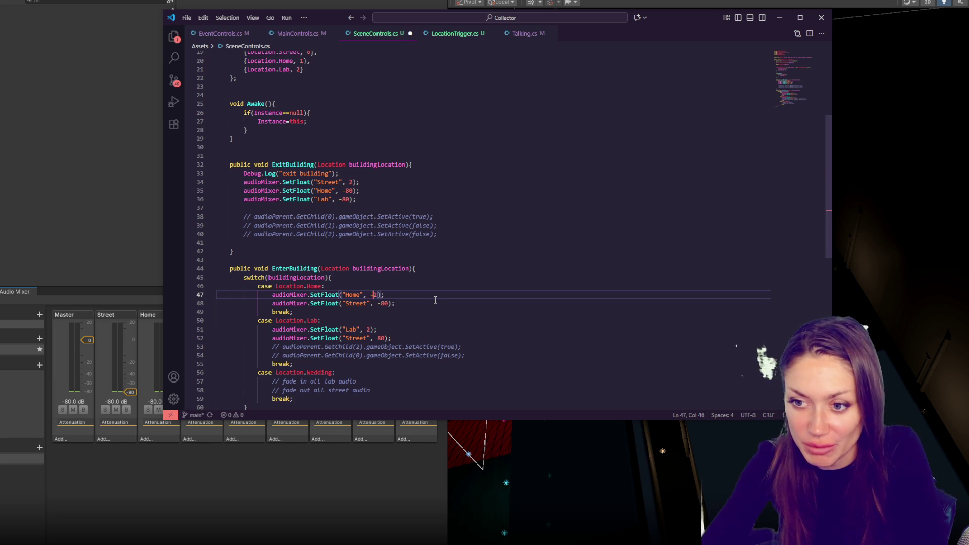
click(372, 329)
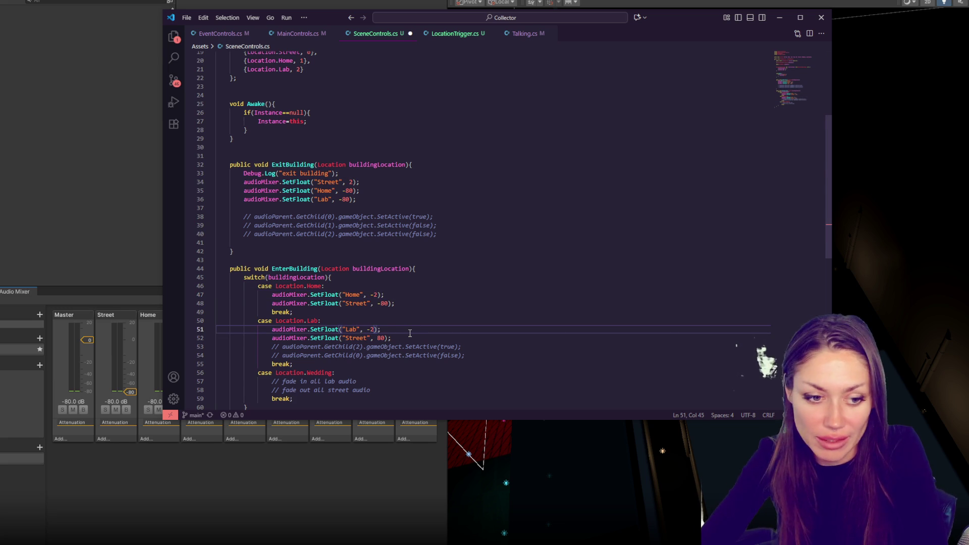
text(-)
scroll(410, 334, down, 3)
scroll(410, 333, up, 4)
click(361, 204)
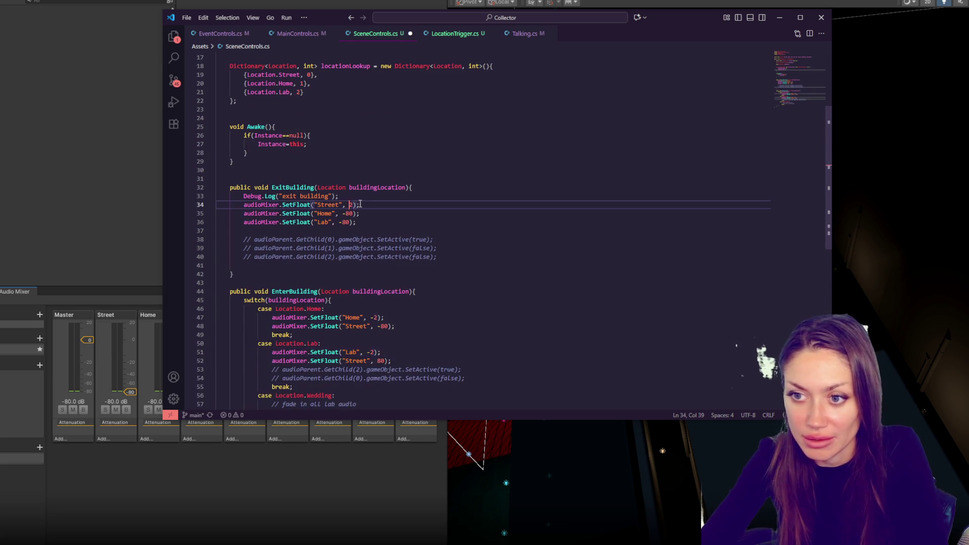
key(Left)
key(Left)
key(Left)
text(-)
key(ctrl+s)
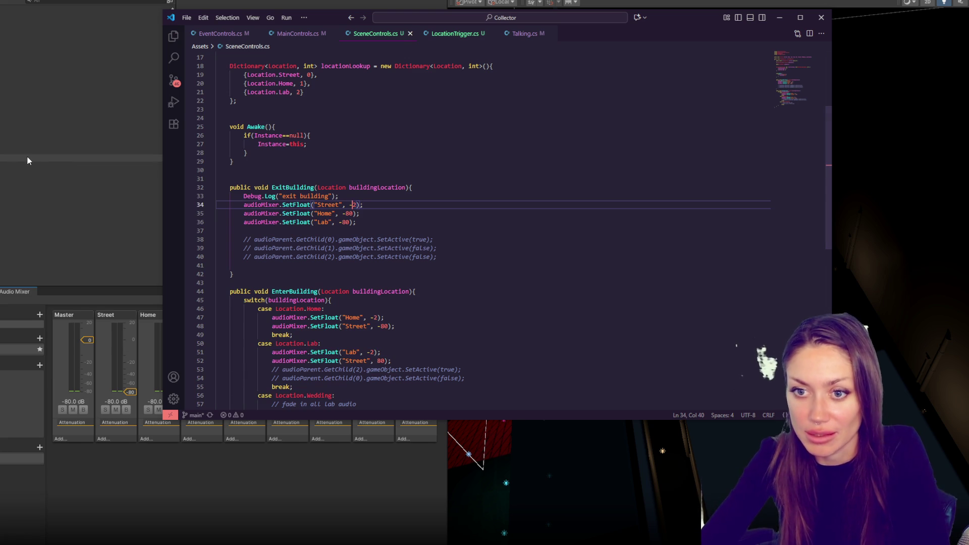
click(81, 145)
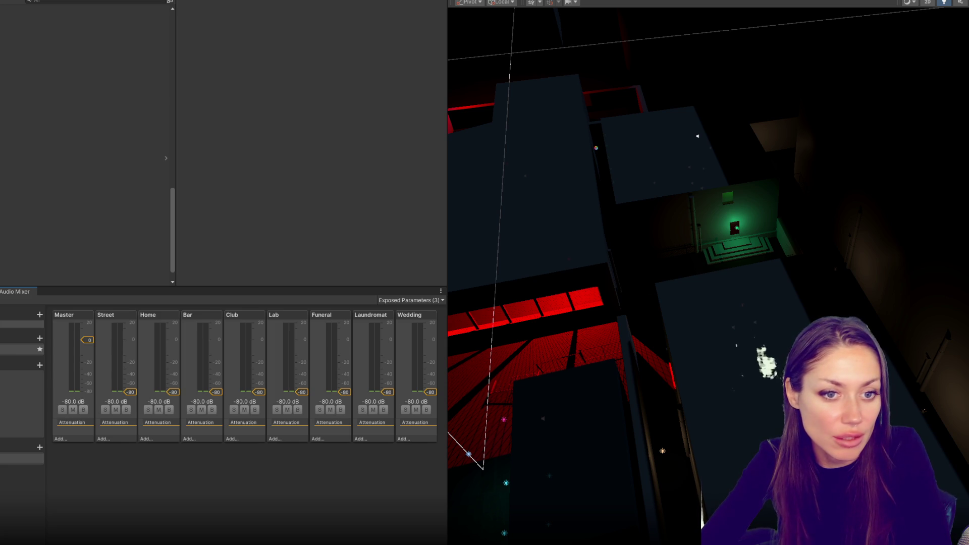
Correct the Home and Lab entry values to -3, removing the stray digit, and save again.
key(alt+Tab)
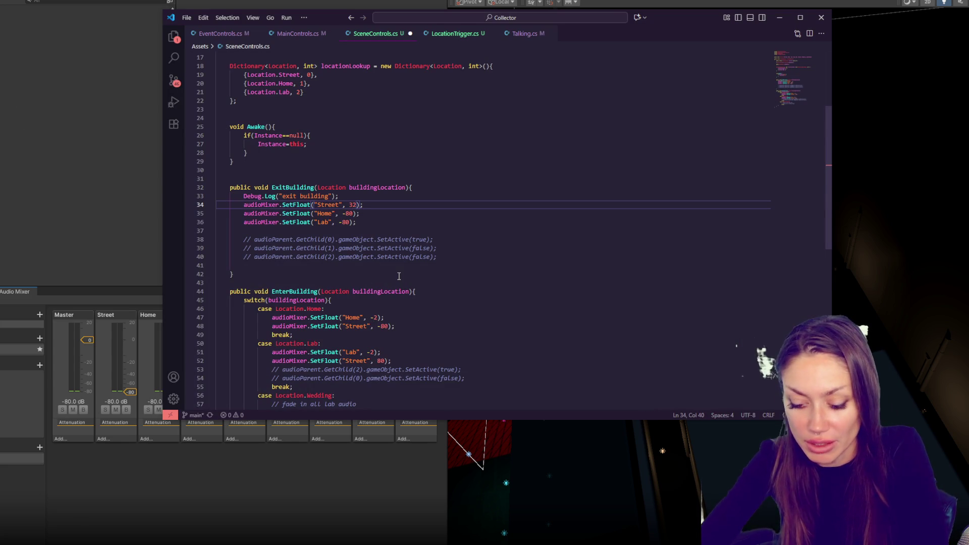
text(2)
click(376, 317)
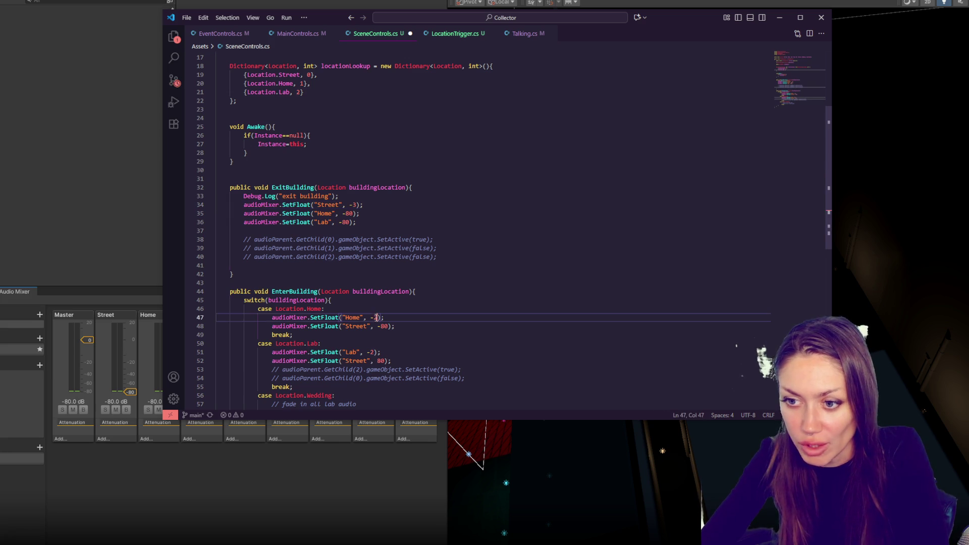
click(373, 352)
text(3)
key(Delete)
key(ctrl+s)
click(470, 309)
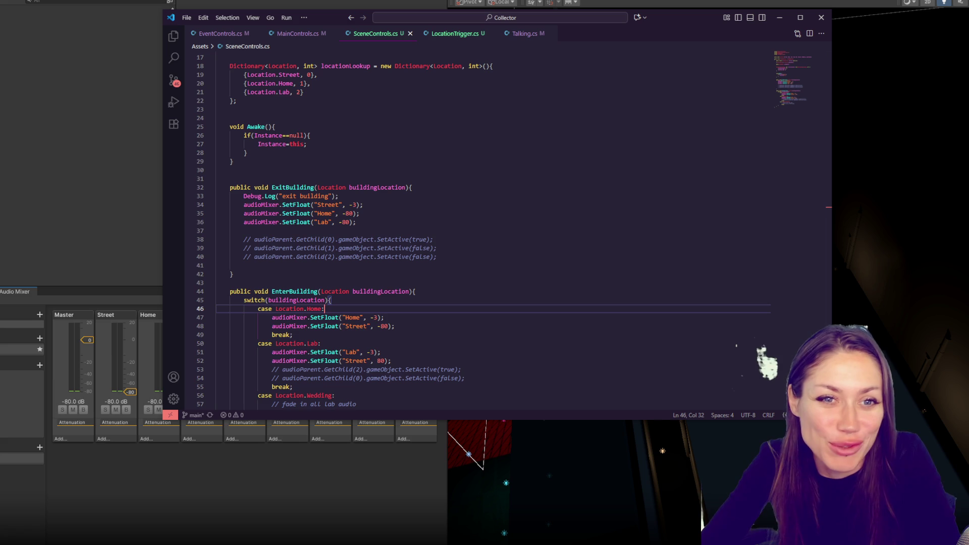
click(134, 93)
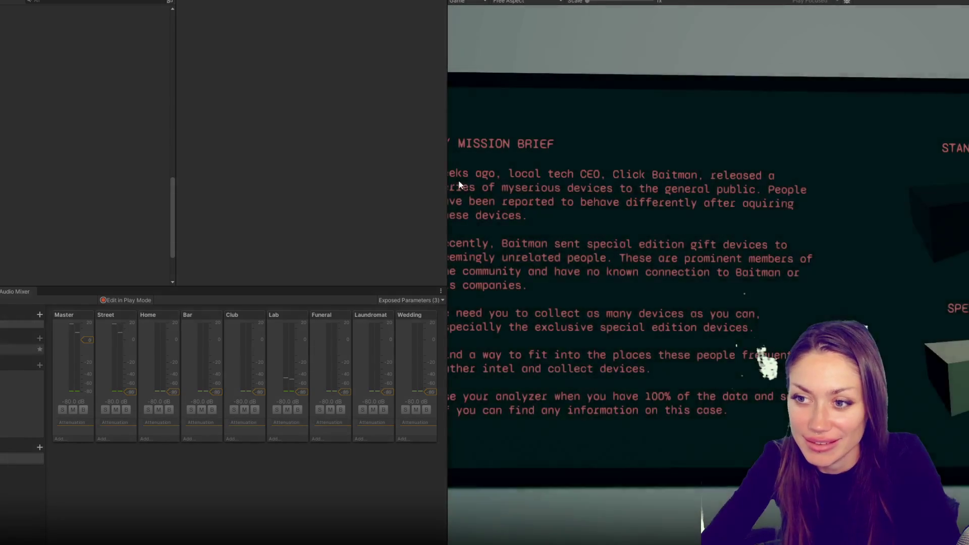
Widen the Game view beside the mixer, then play-test walking through the door into the green-lit building.
drag(445, 181, 147, 181)
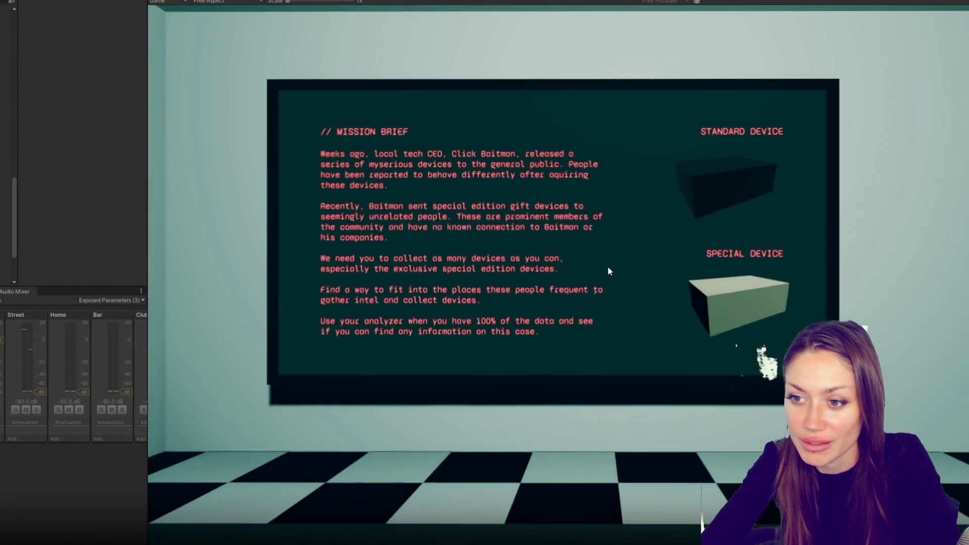
key(e)
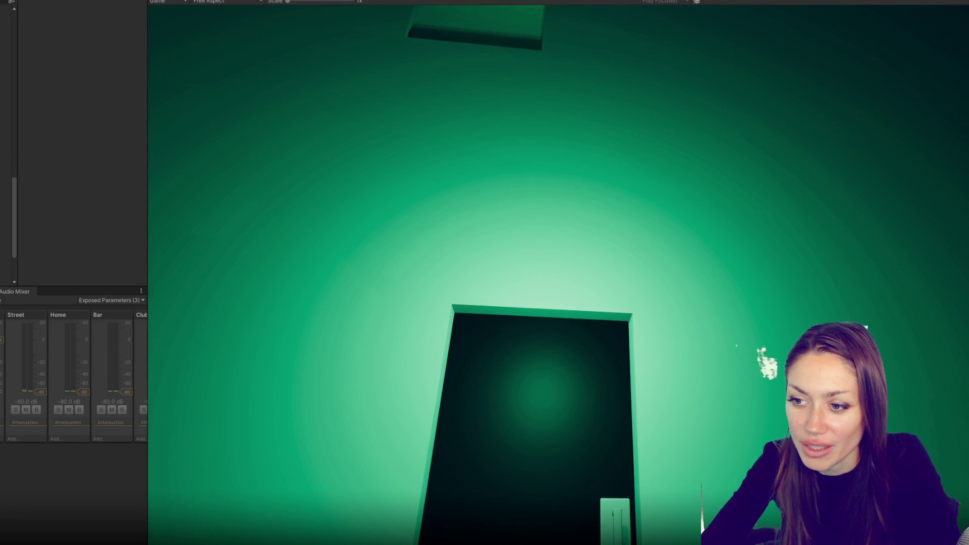
key(alt+Tab)
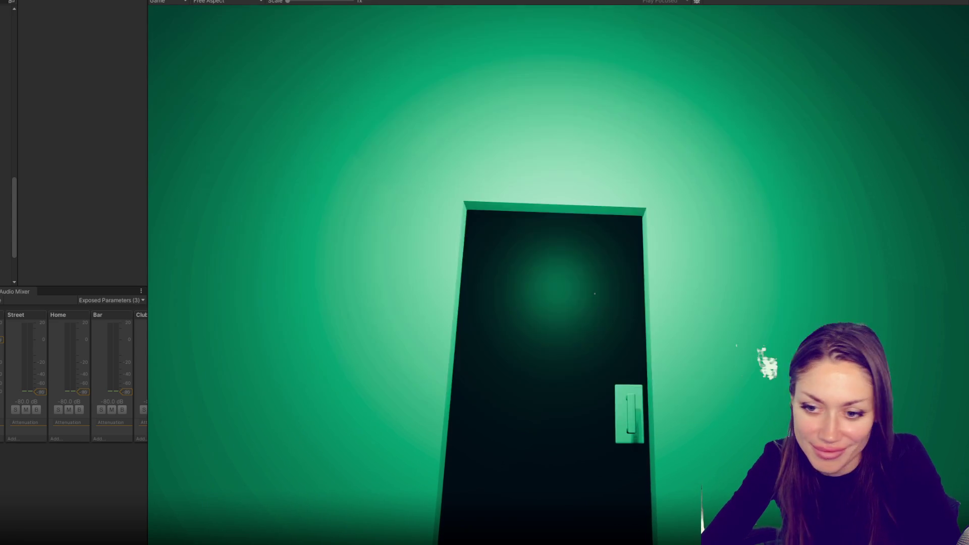
key(alt+Tab)
click(624, 330)
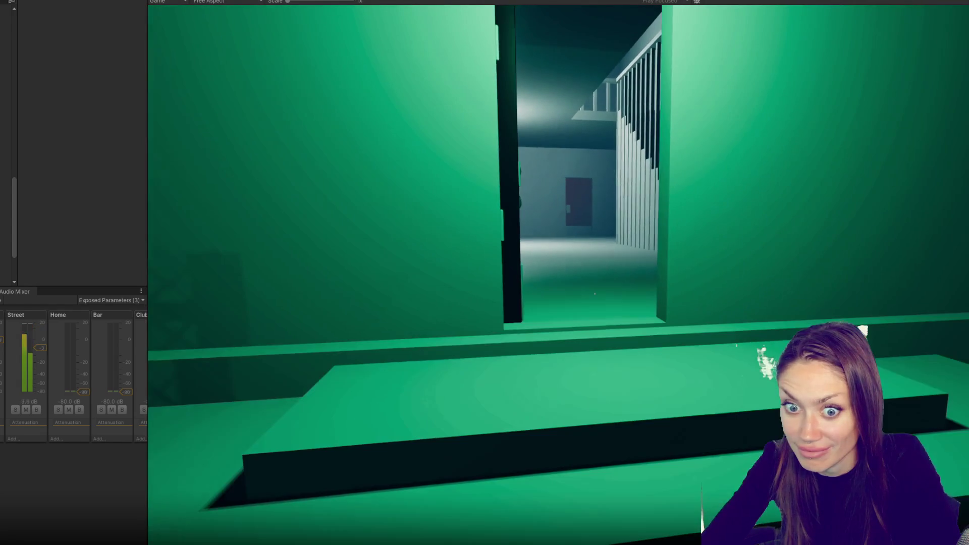
key(Escape)
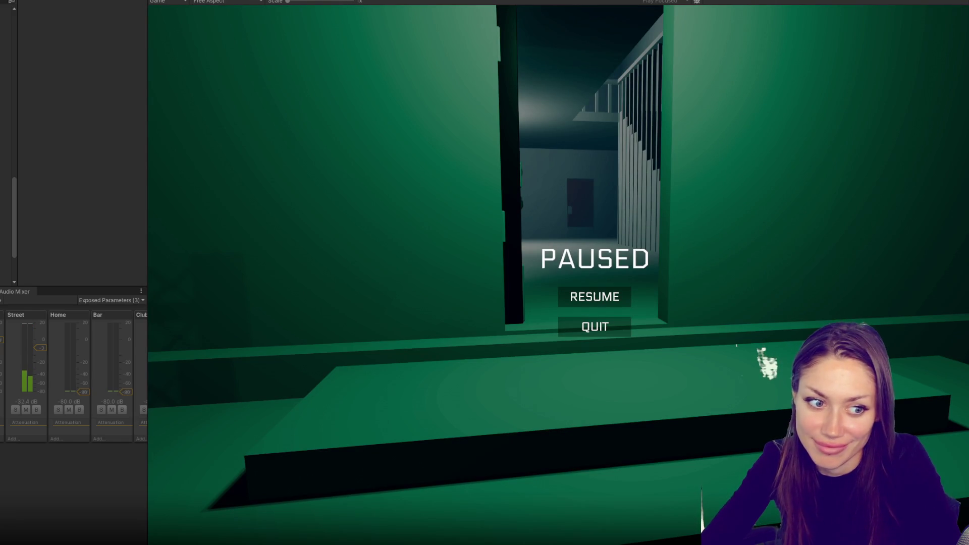
key(ctrl+p)
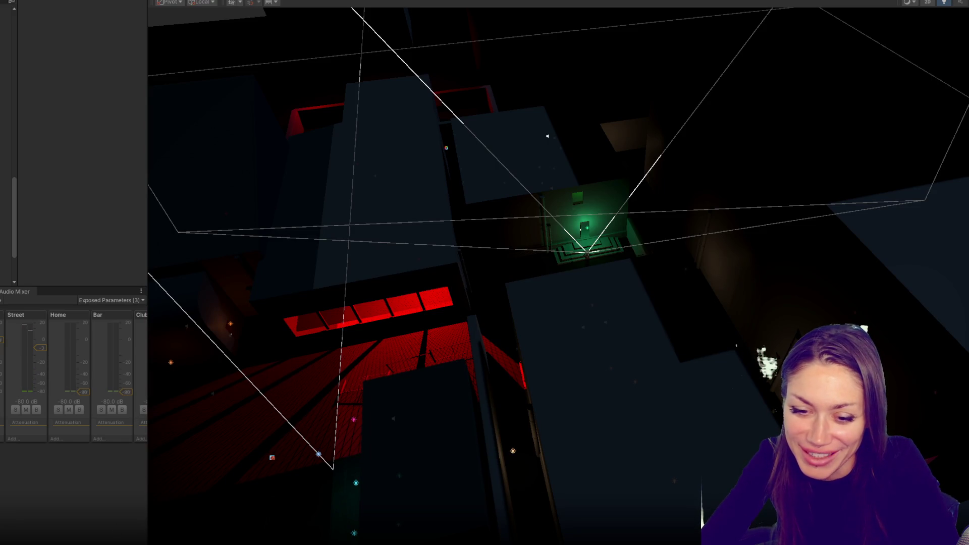
Change the Lab entry case's Street volume on line 52 from 80 to -80 and save.
key(alt+Tab)
click(450, 239)
click(355, 204)
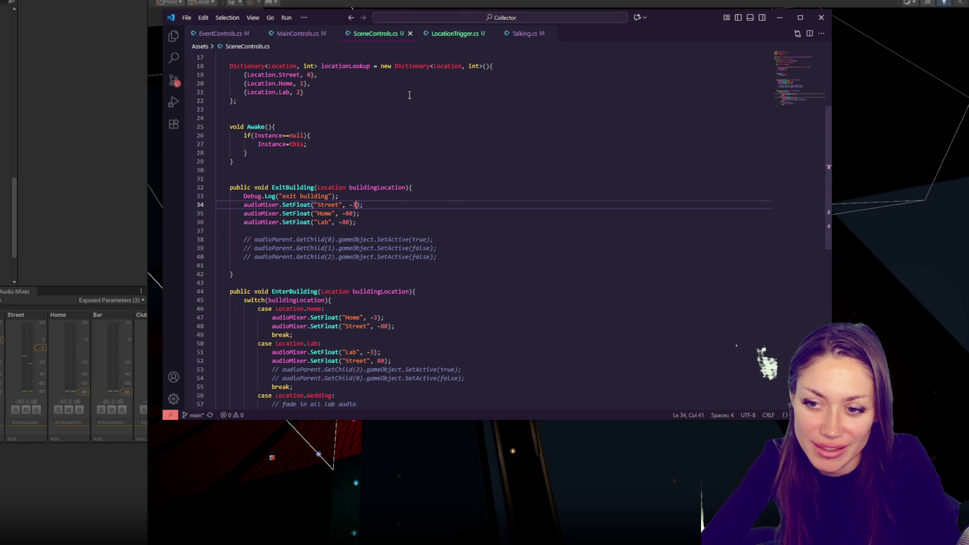
click(377, 360)
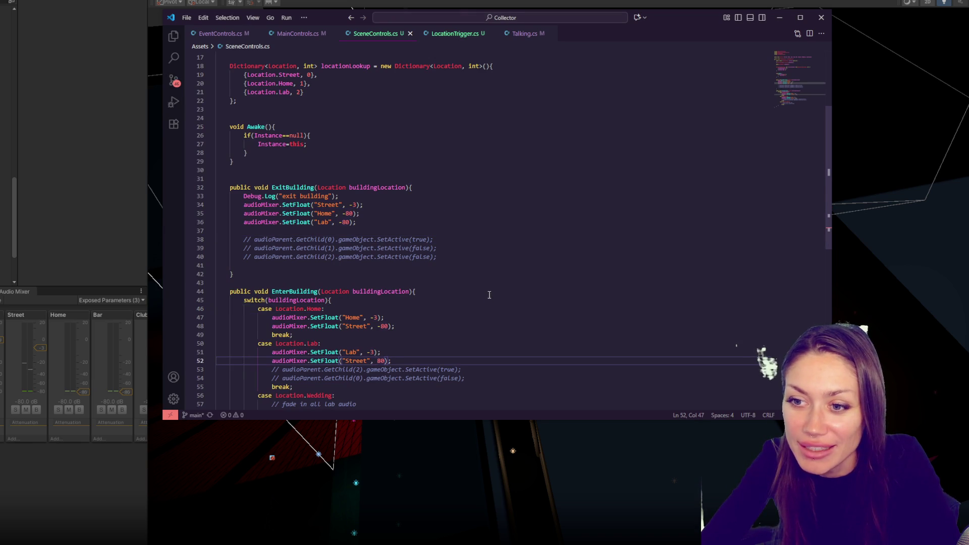
scroll(489, 294, down, 3)
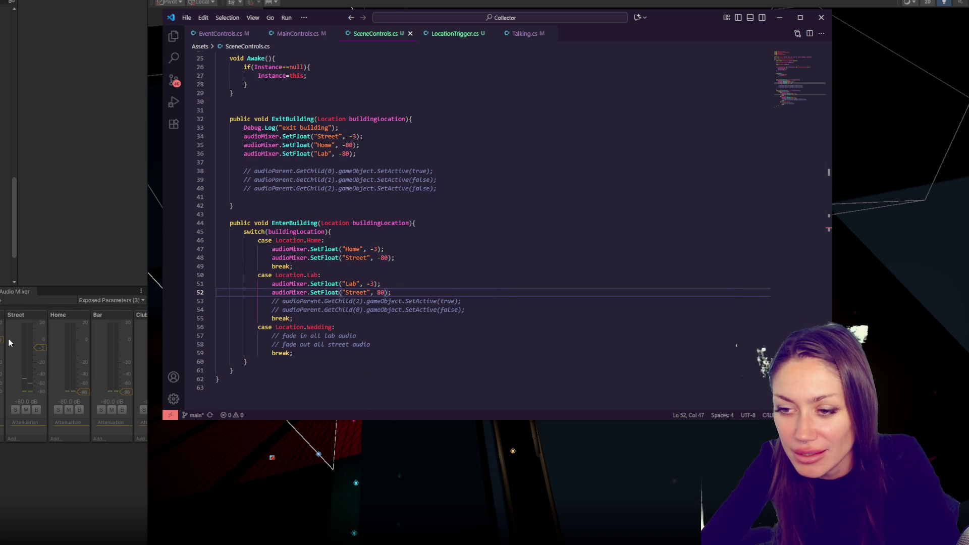
text(-)
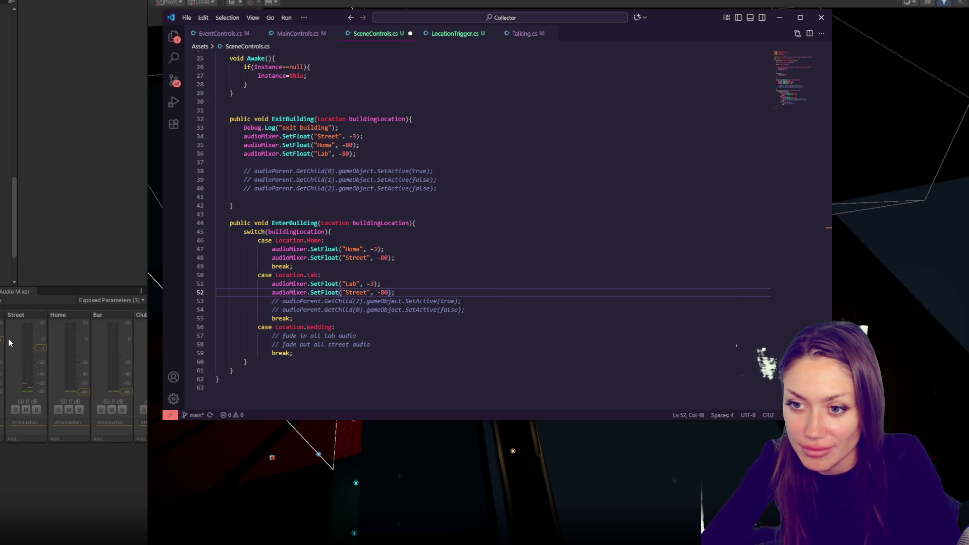
click(499, 284)
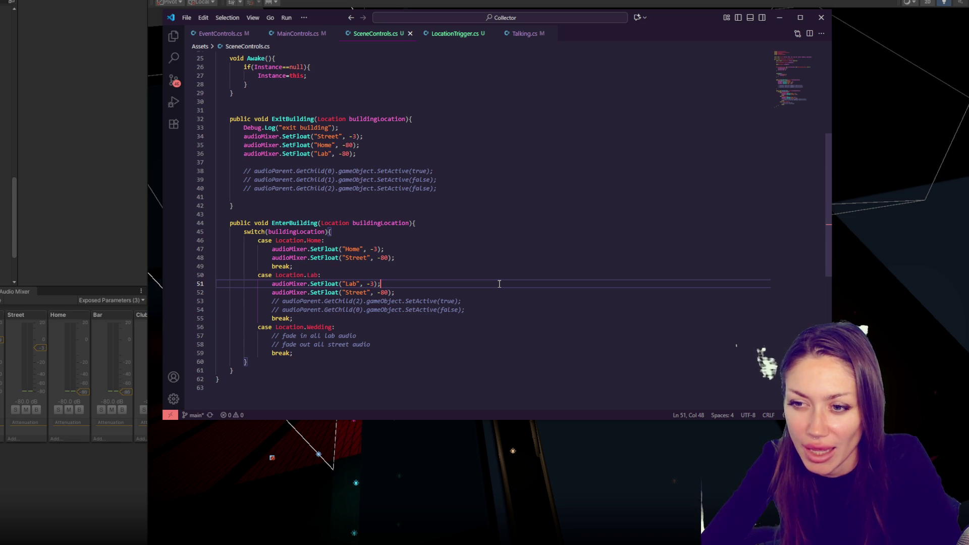
key(alt+Tab)
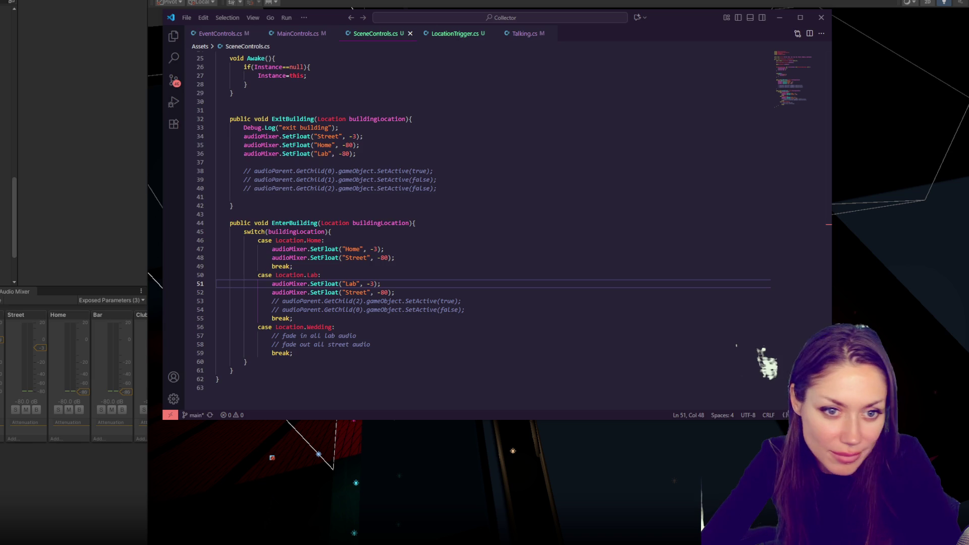
key(alt+Tab)
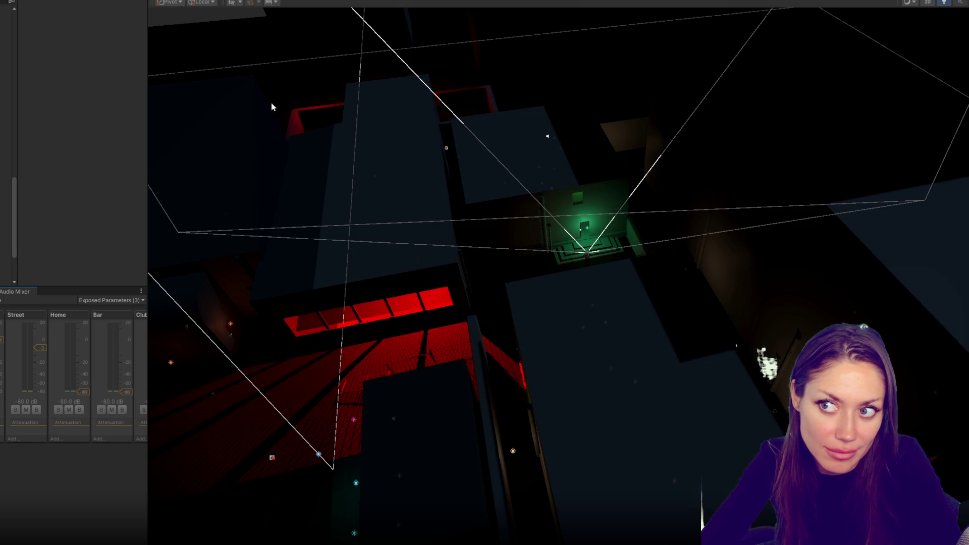
Play-test by exiting the building through its door and opening the green-lit building's door.
click(102, 158)
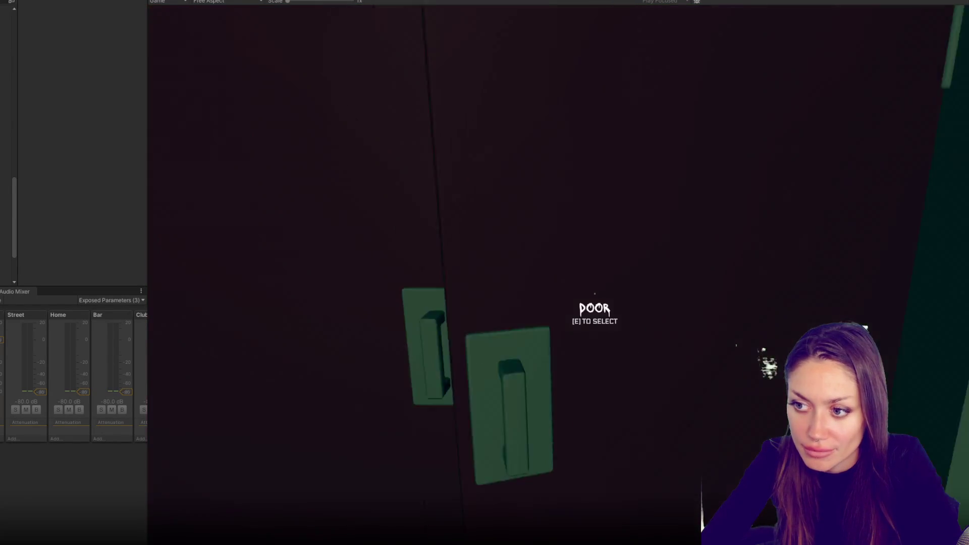
key(e)
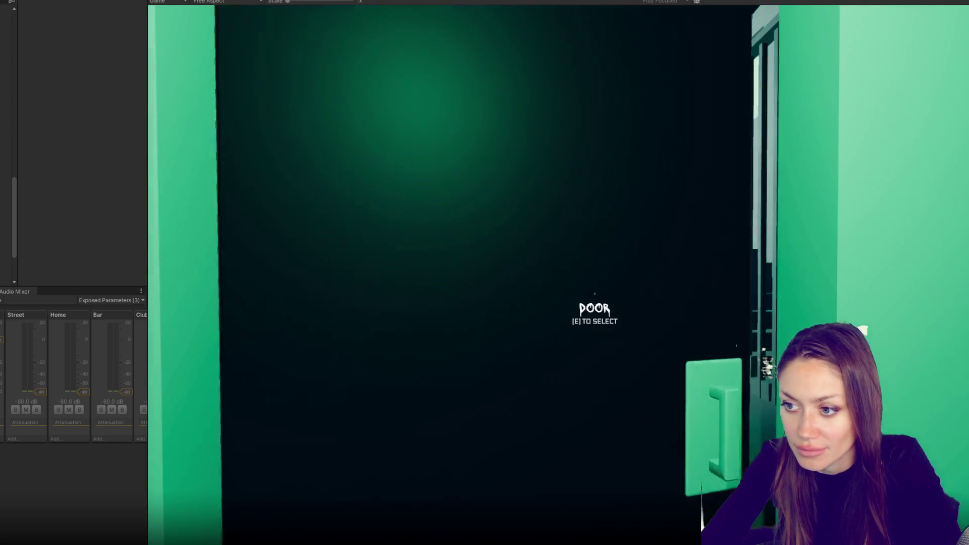
key(e)
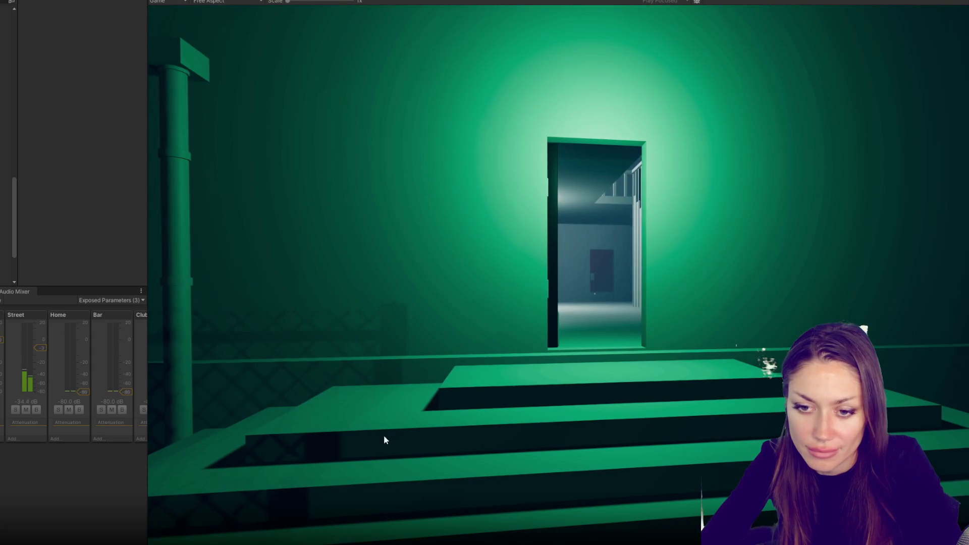
Detach, enlarge and re-dock the Audio Mixer beside the Game view so more channels show.
drag(148, 488, 215, 475)
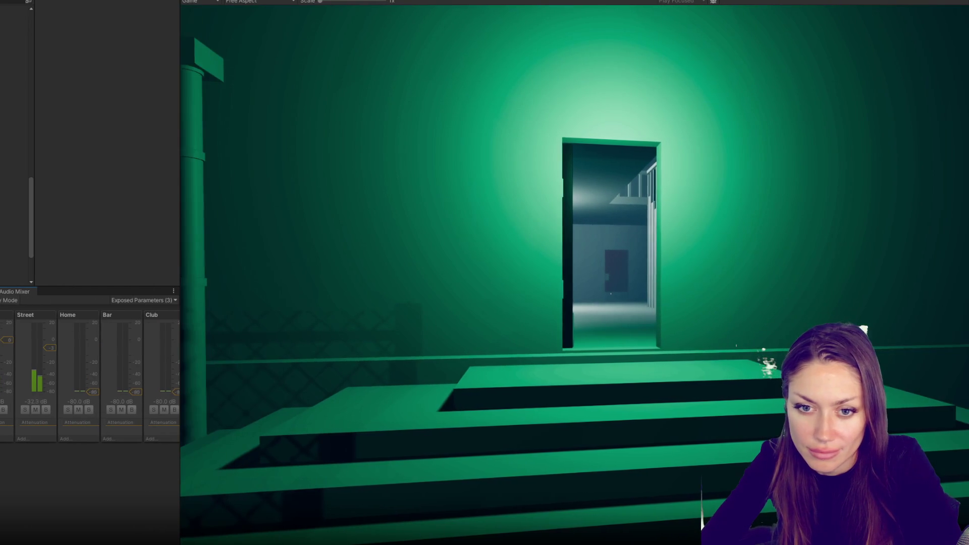
drag(15, 291, 519, 382)
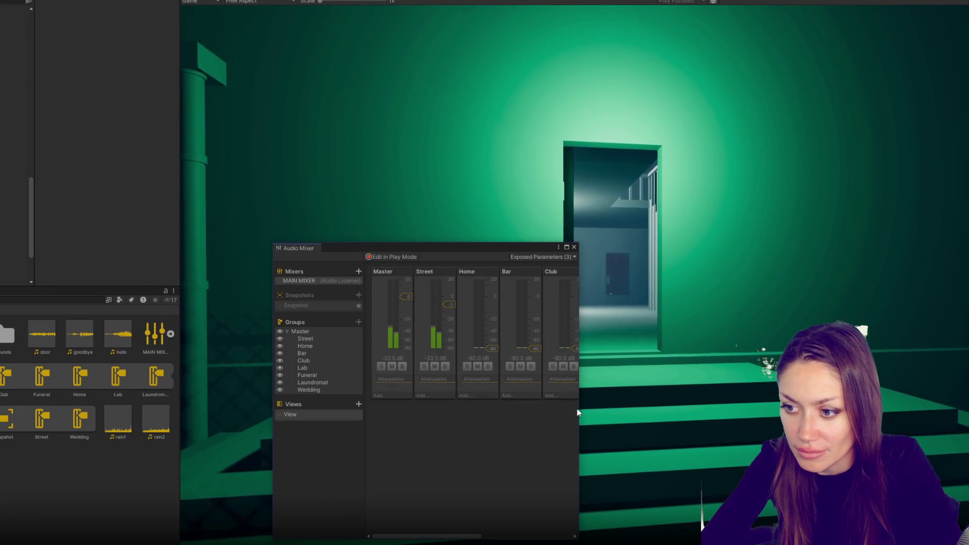
key(Escape)
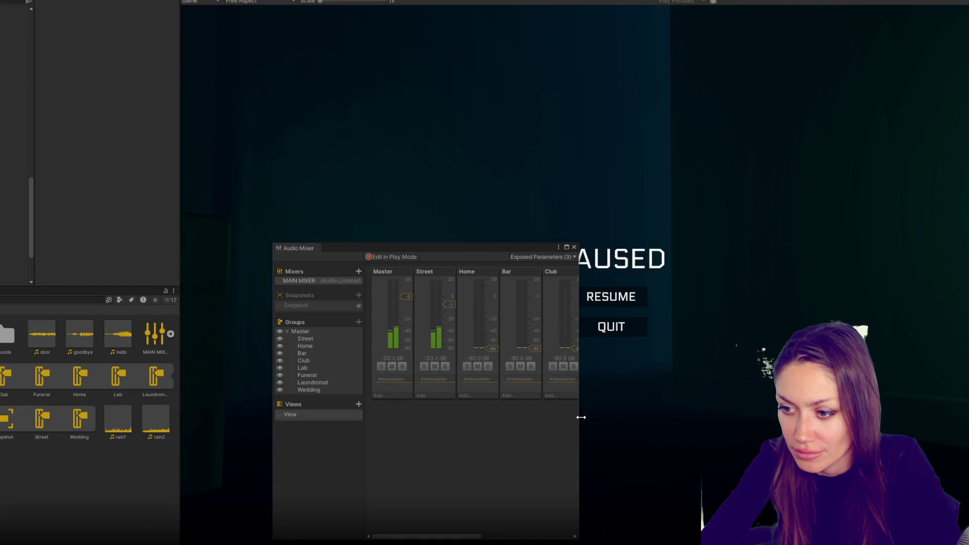
drag(579, 419, 922, 419)
drag(751, 247, 737, 324)
mouse_move(285, 321)
mouse_down()
mouse_move(287, 359)
mouse_move(454, 480)
mouse_move(706, 331)
mouse_up()
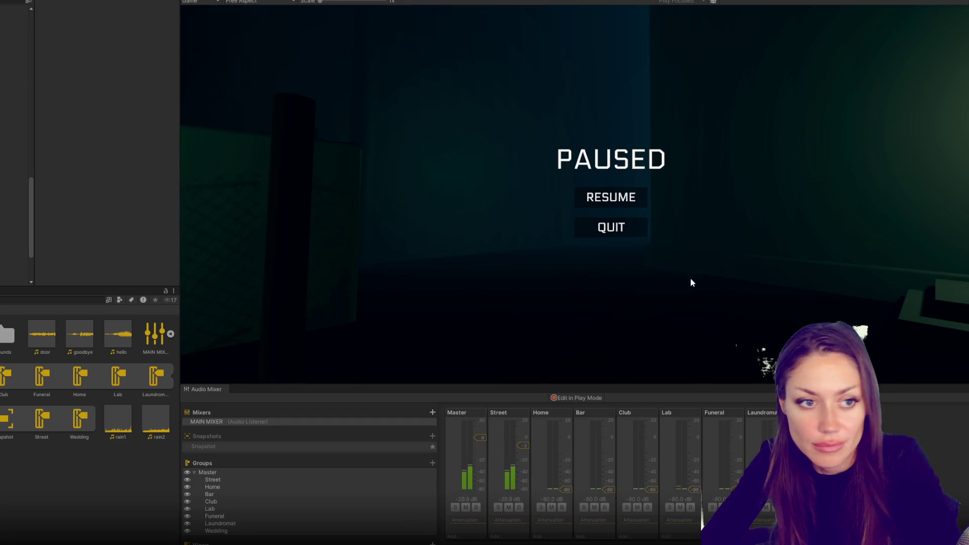
Resume and walk between the red-door corridor and the green-lit building, then stop play.
click(610, 197)
key(w)
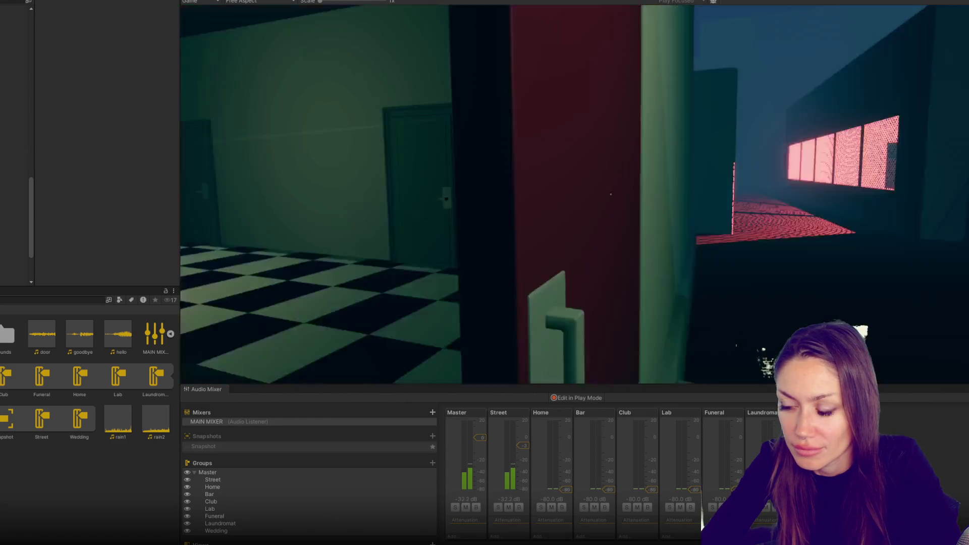
key(w)
key(w)
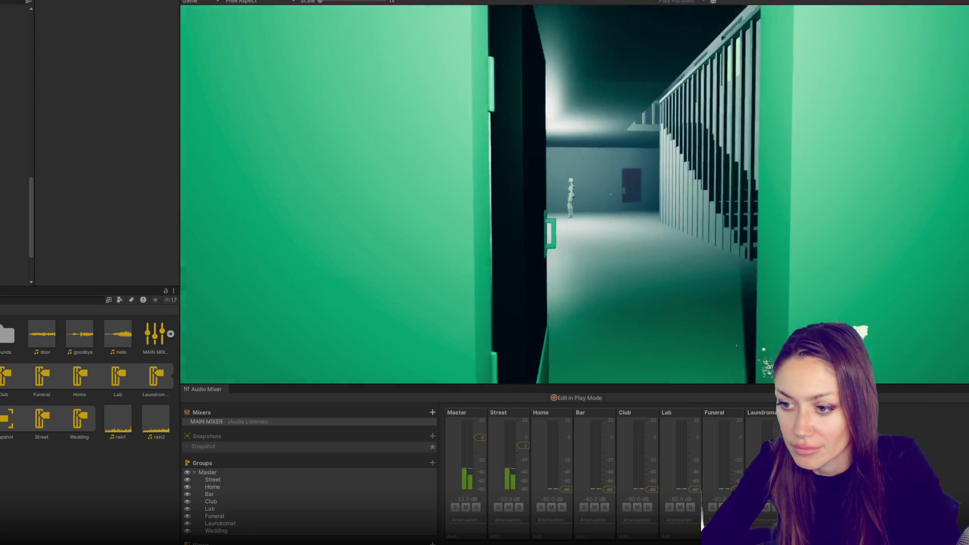
key(Escape)
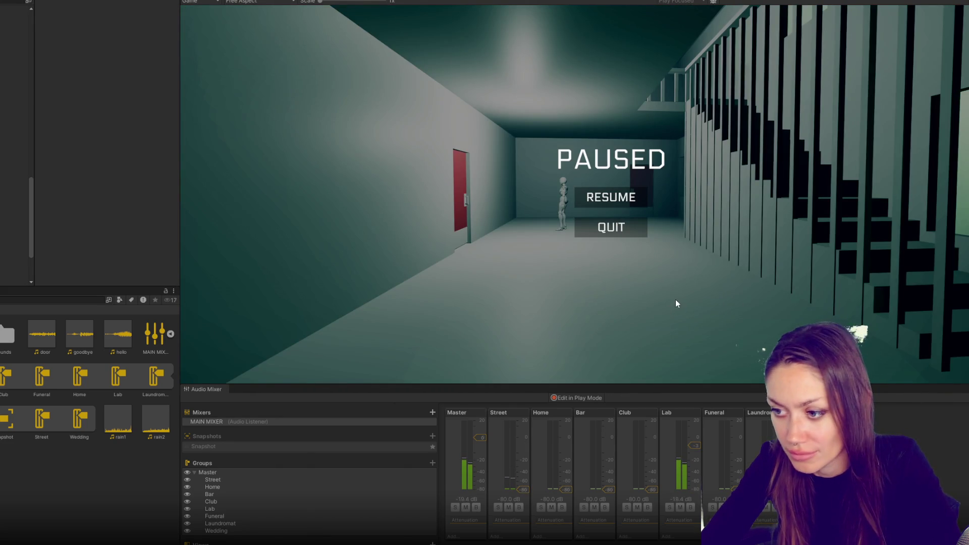
key(Escape)
key(s)
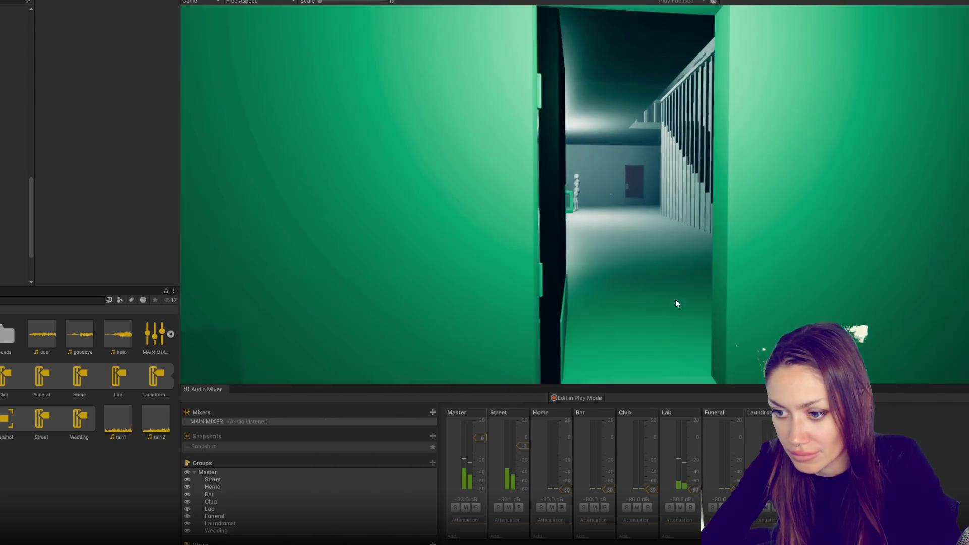
key(s)
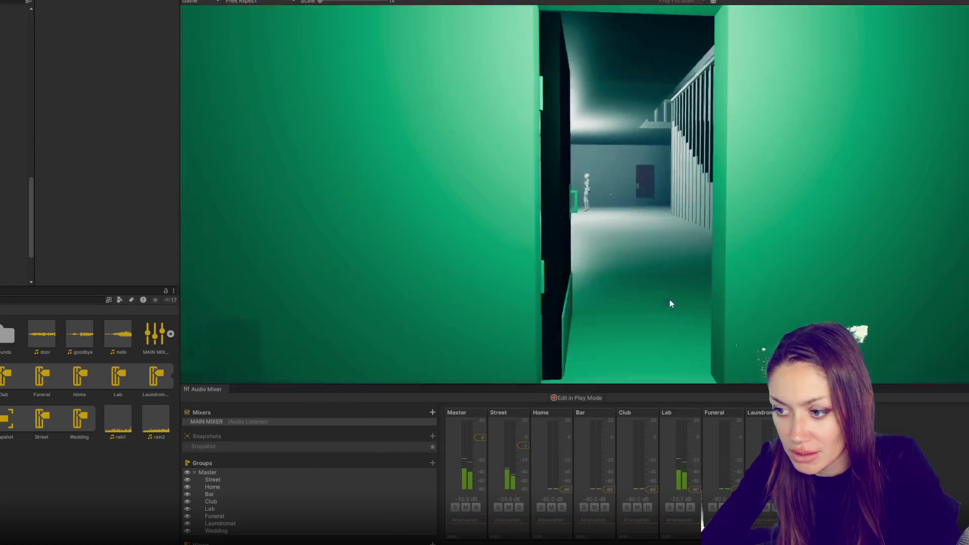
key(w)
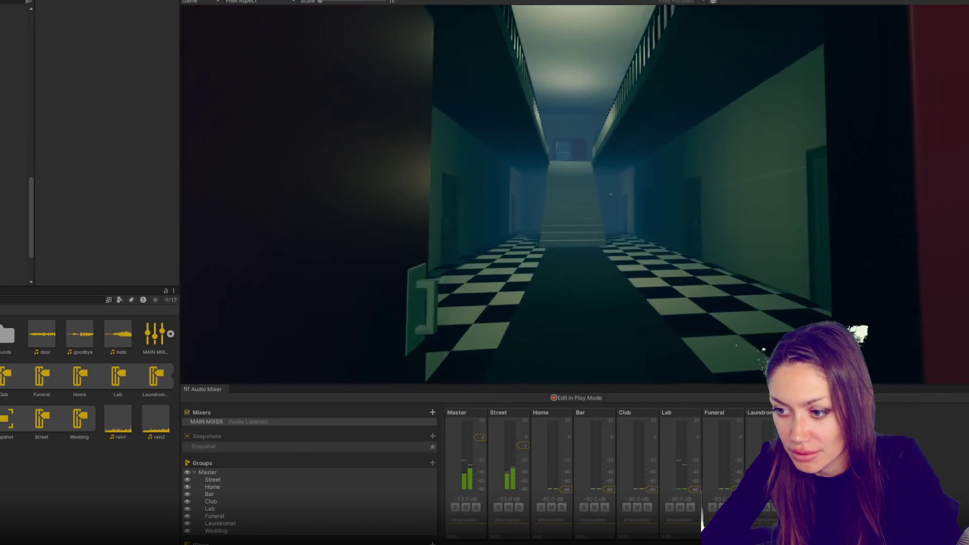
key(Escape)
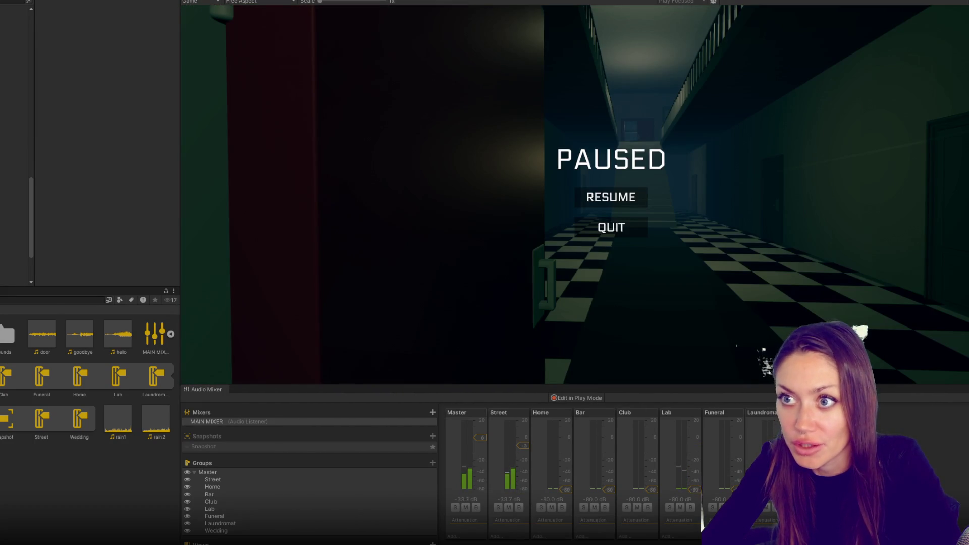
key(ctrl+p)
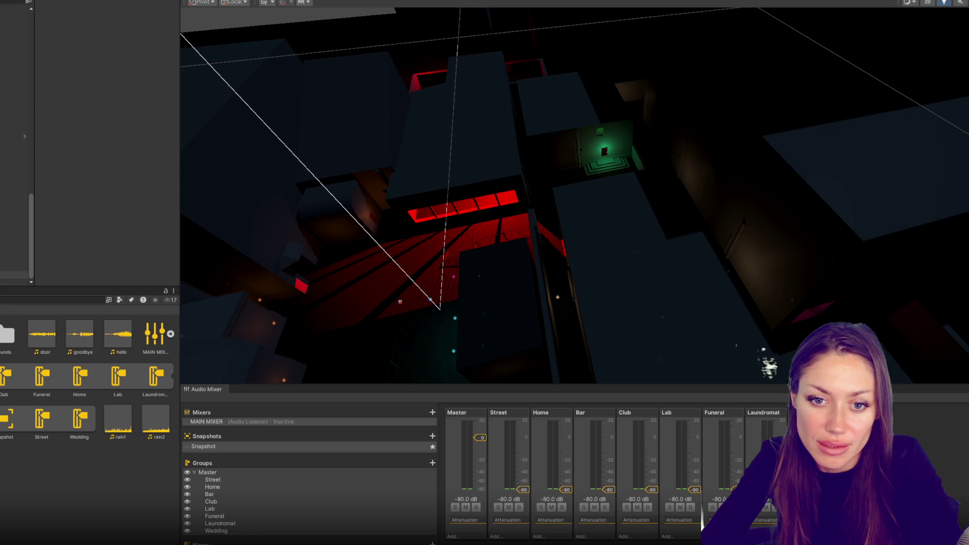
Review each Location object's collider settings and tick Is Trigger on the Funeral collider.
click(14, 282)
click(13, 238)
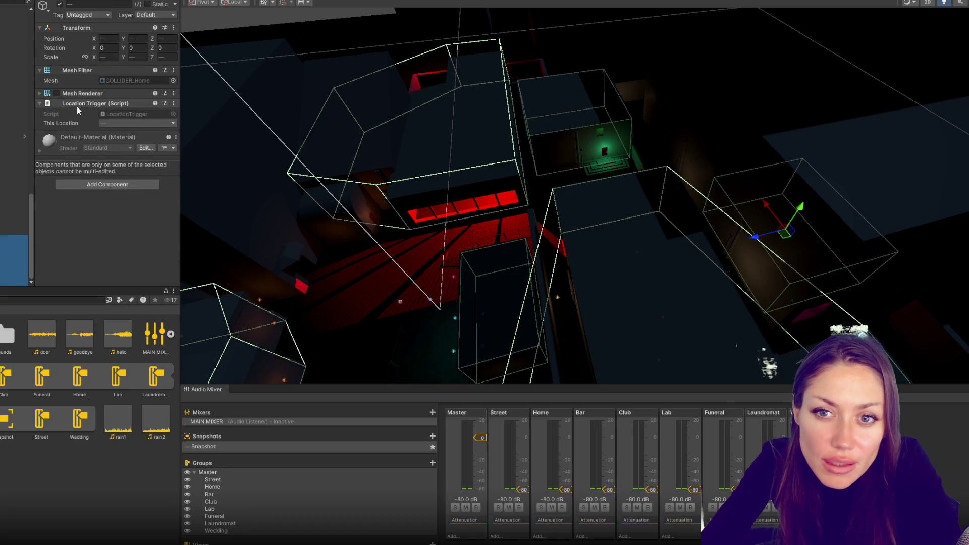
click(14, 238)
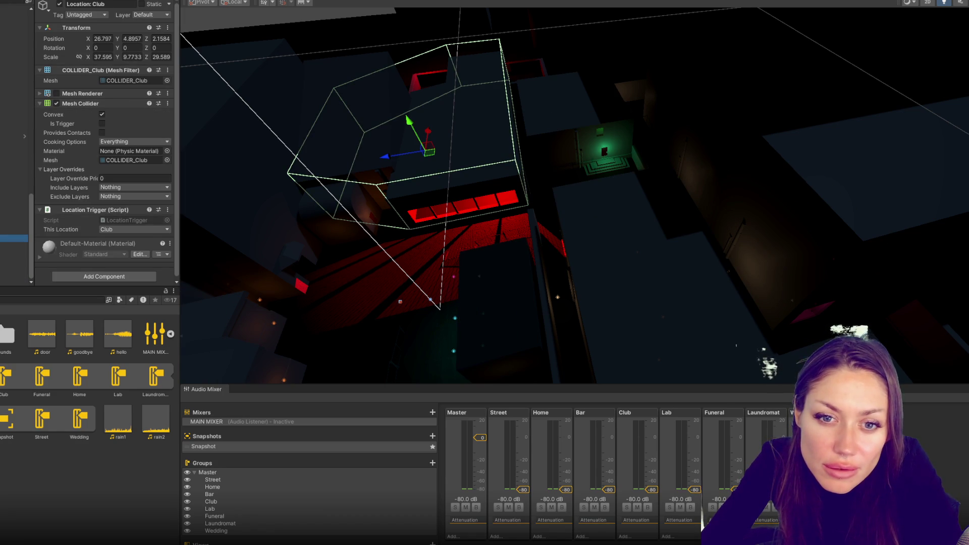
click(104, 124)
click(19, 244)
click(101, 124)
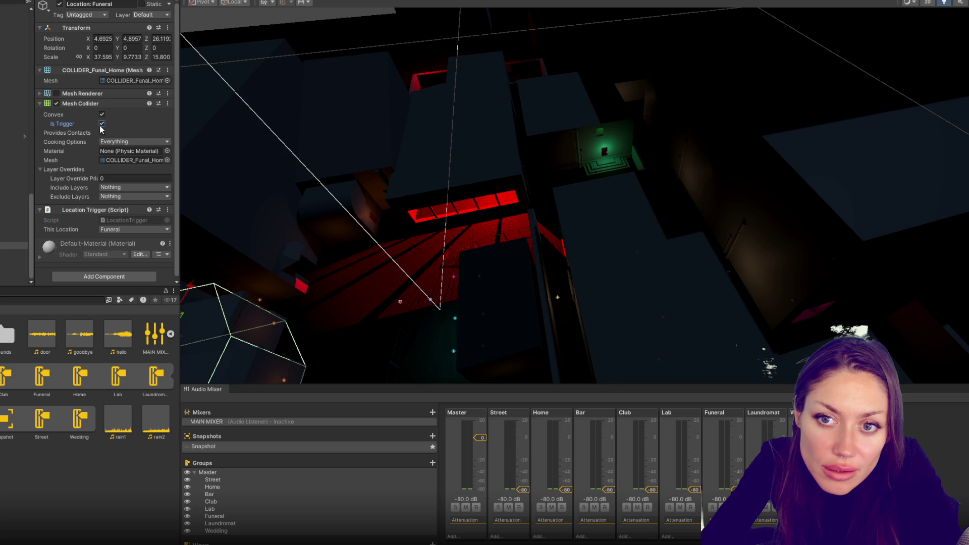
click(7, 253)
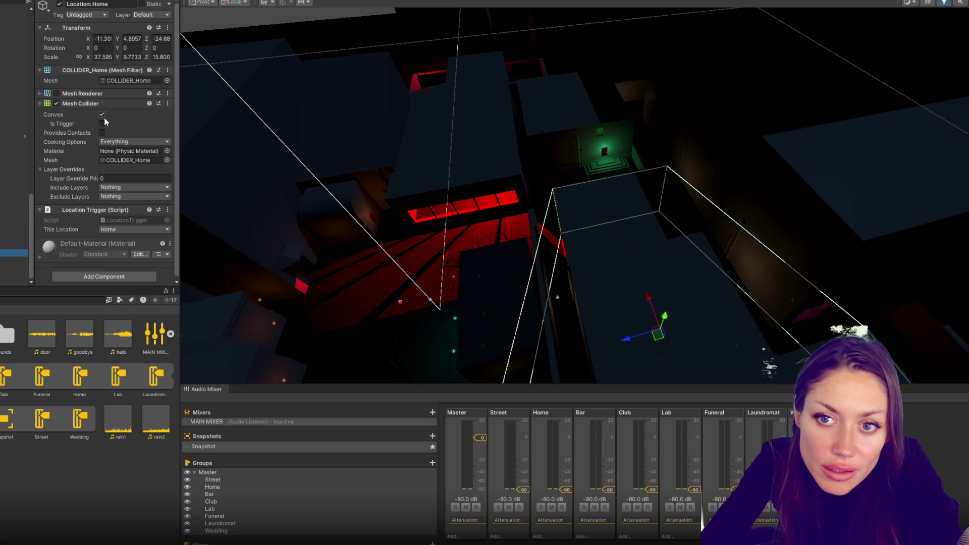
click(9, 267)
click(8, 281)
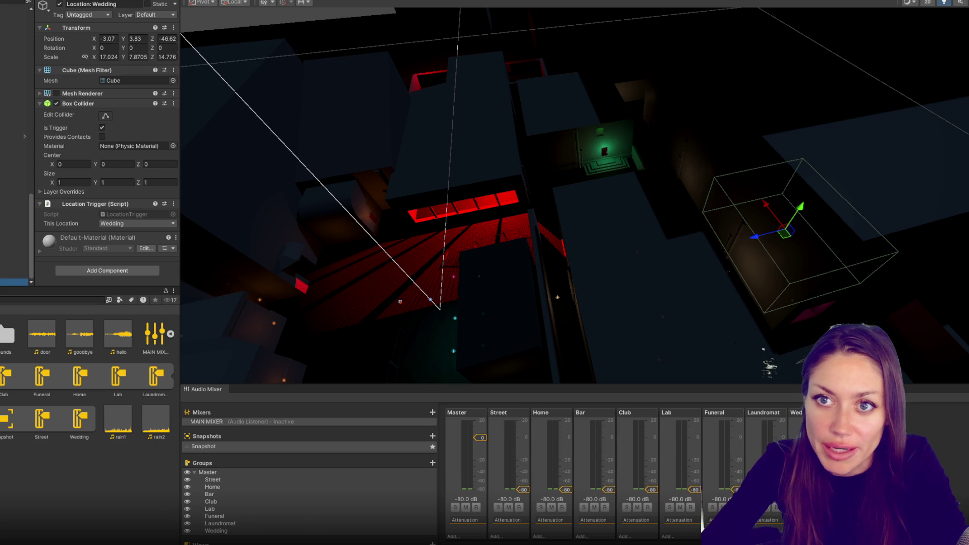
click(510, 410)
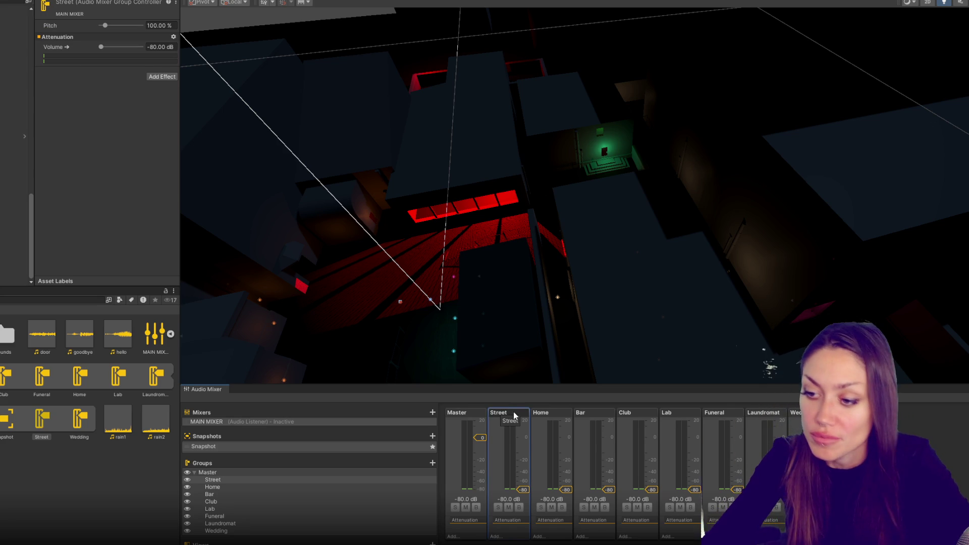
Select the Bar mixer group and expose its Volume to scripts from the Inspector's right-click menu.
click(544, 413)
click(586, 413)
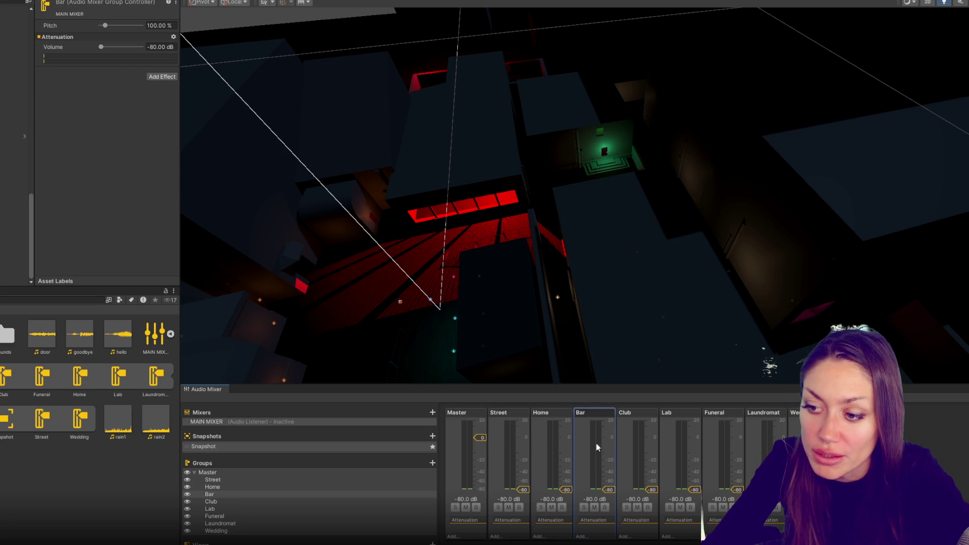
click(173, 37)
click(116, 83)
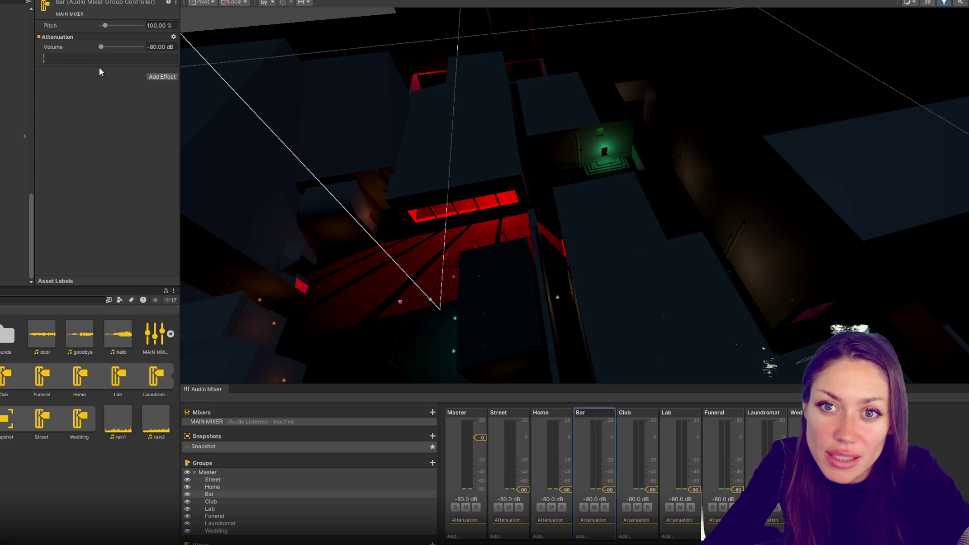
drag(109, 47, 99, 47)
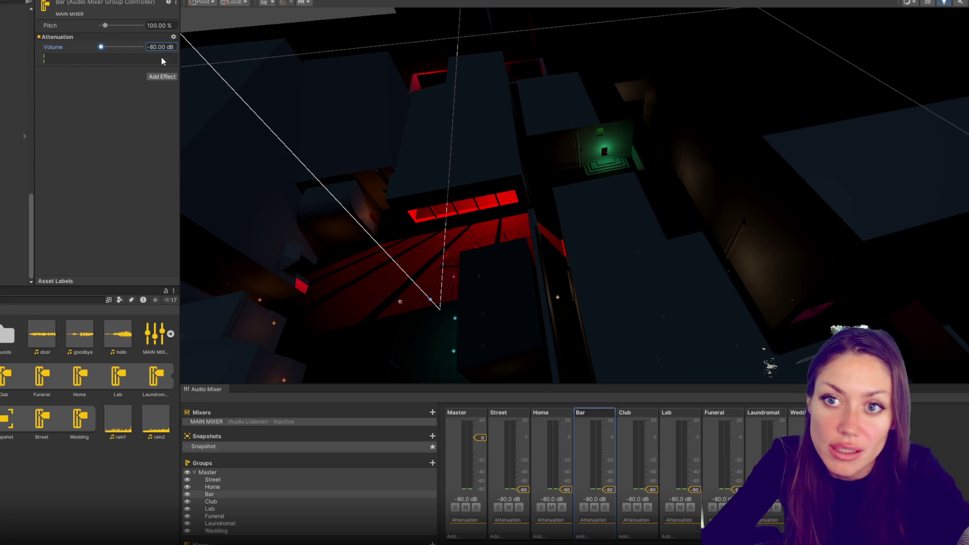
right_click(51, 49)
click(81, 53)
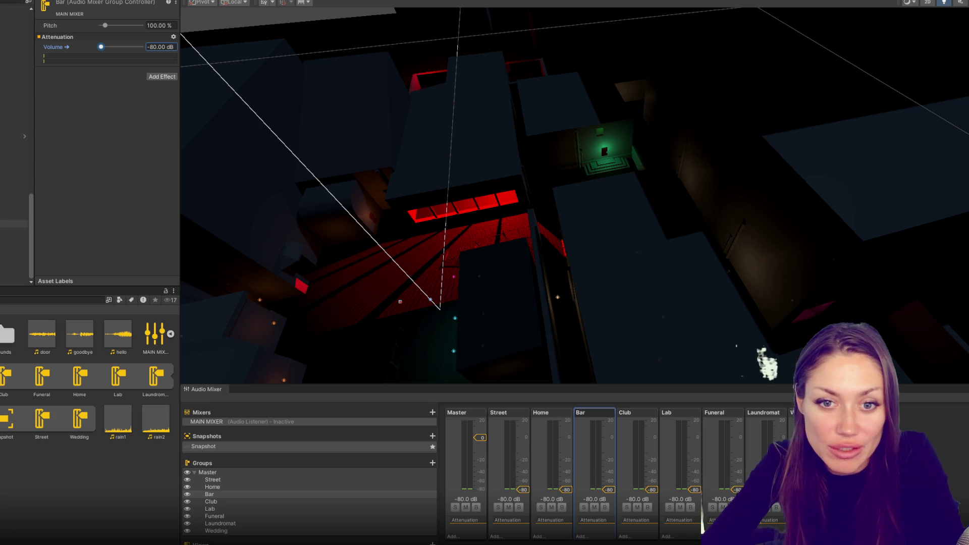
click(14, 209)
Set both selected audio sources' volume to 0.16.
shift+click(14, 201)
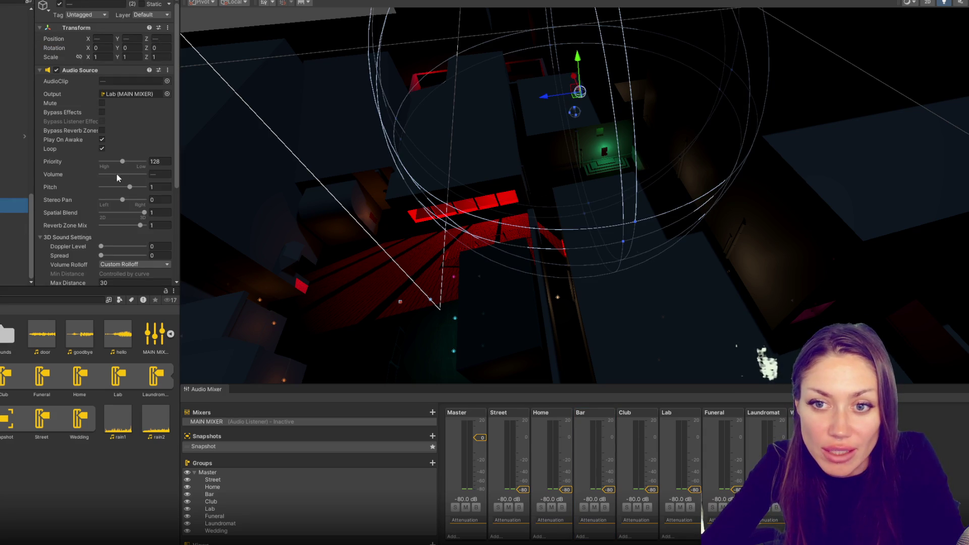
drag(115, 181, 109, 179)
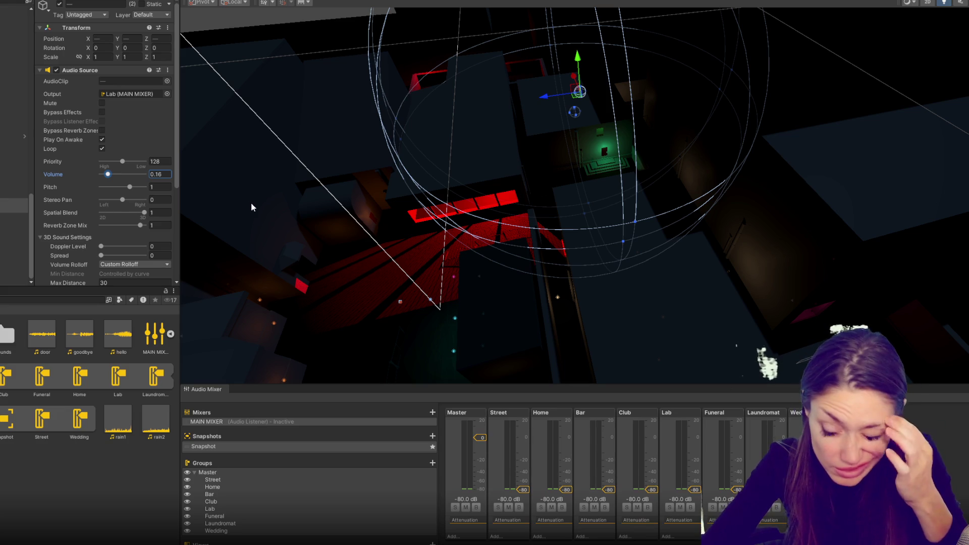
click(595, 410)
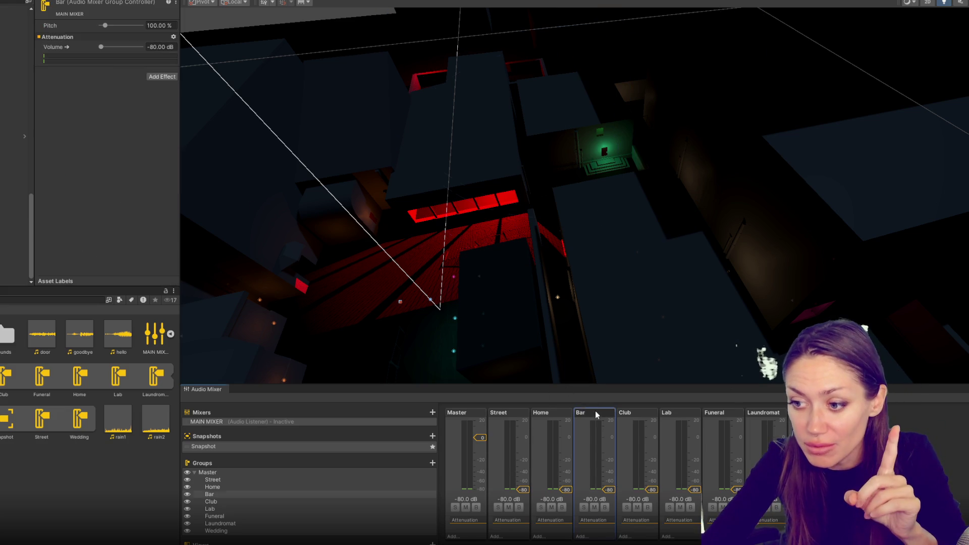
click(643, 410)
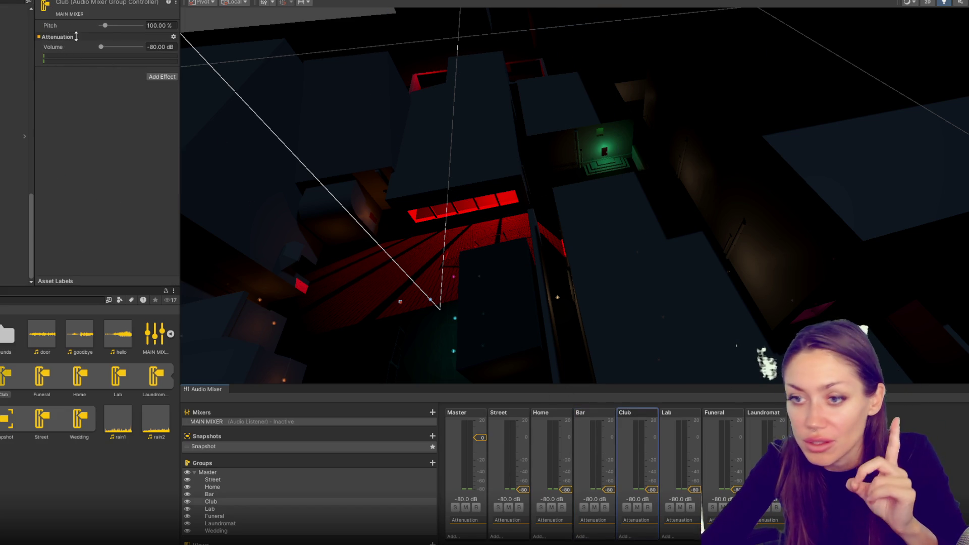
click(692, 414)
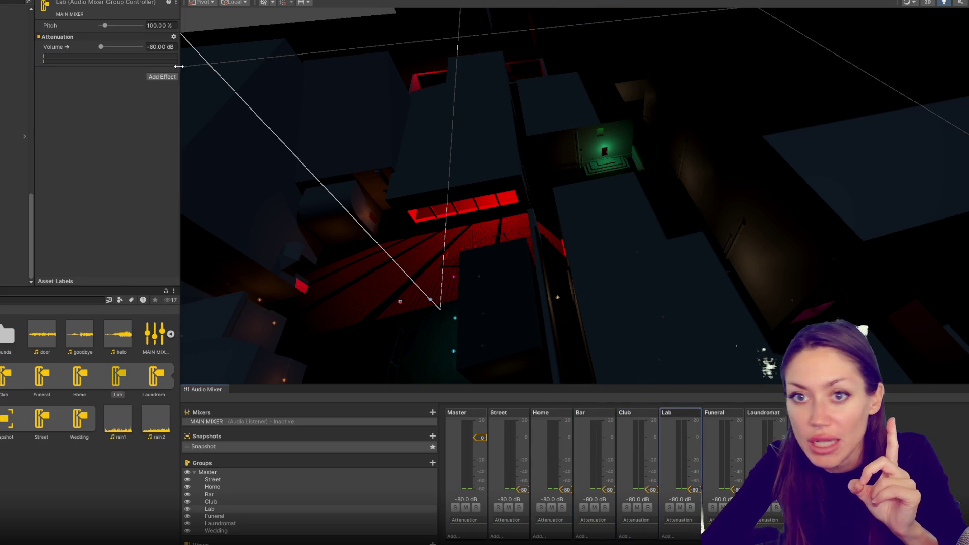
click(724, 413)
Expose the Laundromat and Wedding mixer group volumes to scripts.
right_click(51, 52)
click(71, 52)
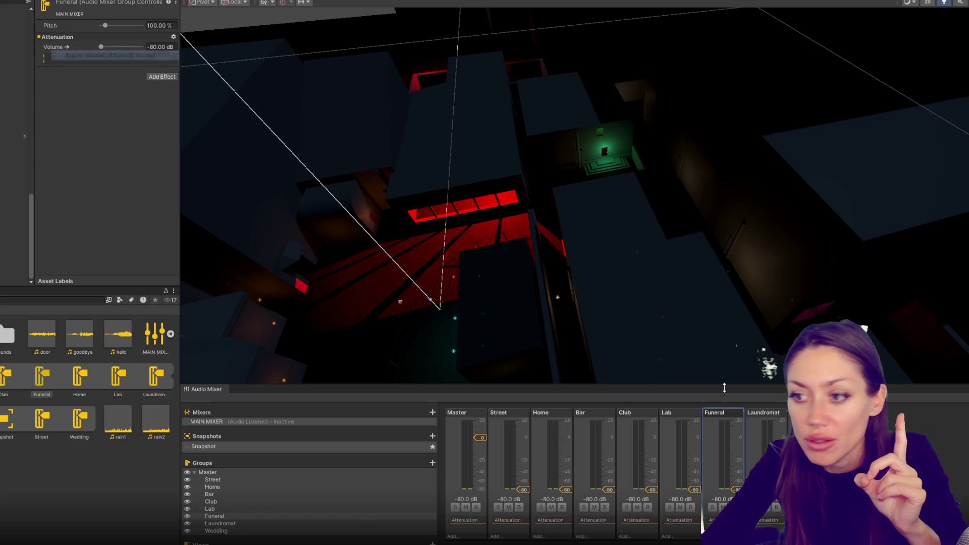
key(Down)
right_click(57, 46)
key(Escape)
key(Down)
right_click(70, 58)
click(70, 53)
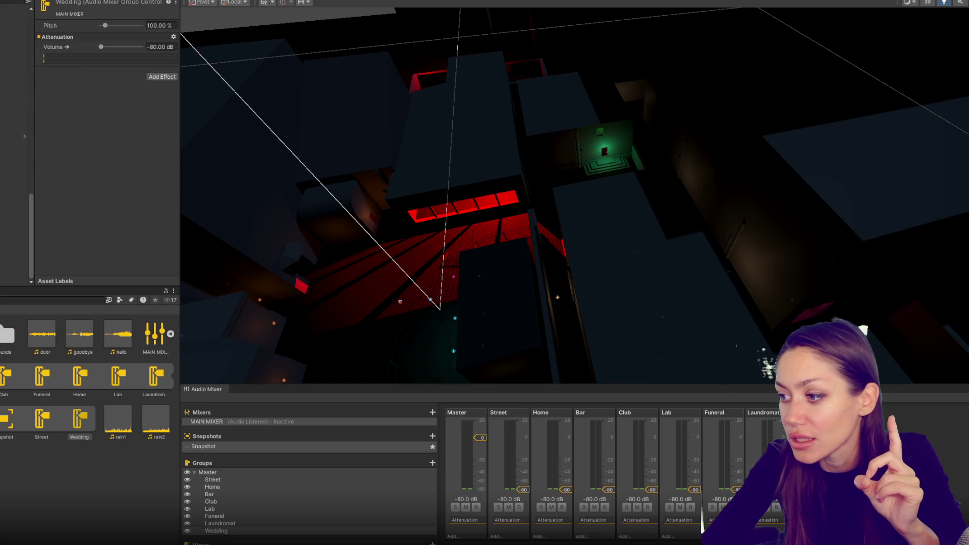
Rename the first three exposed parameters to Bar, Club and Funeral.
click(948, 397)
double_click(944, 407)
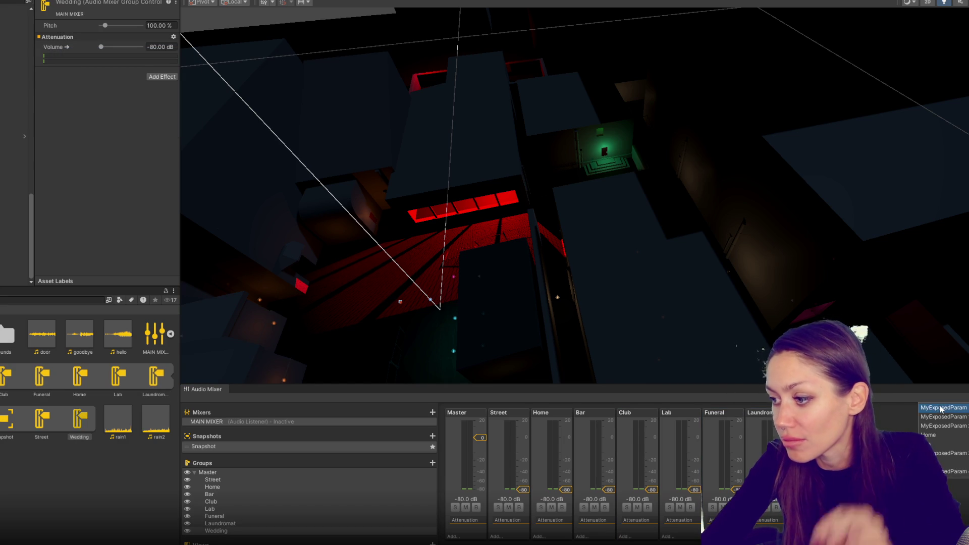
key(Escape)
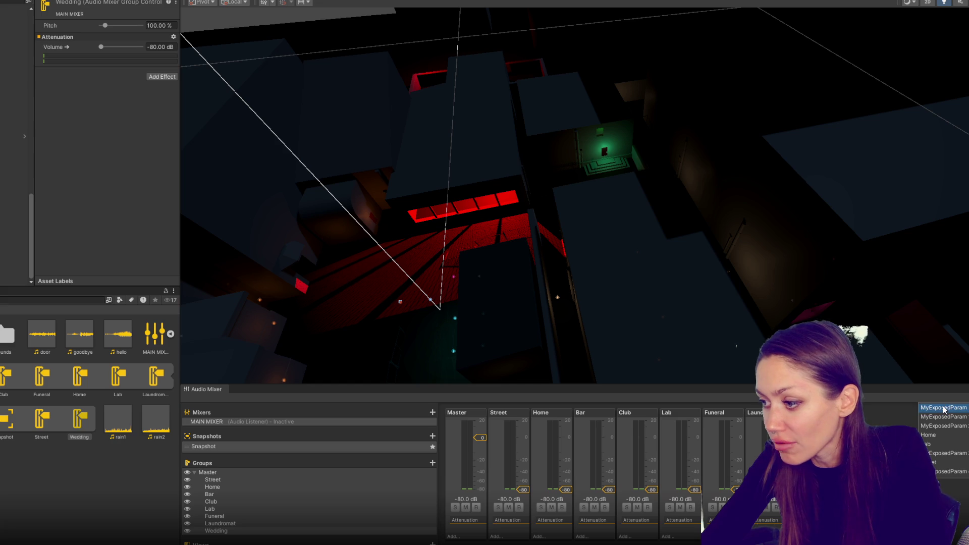
text(Bar)
key(Return)
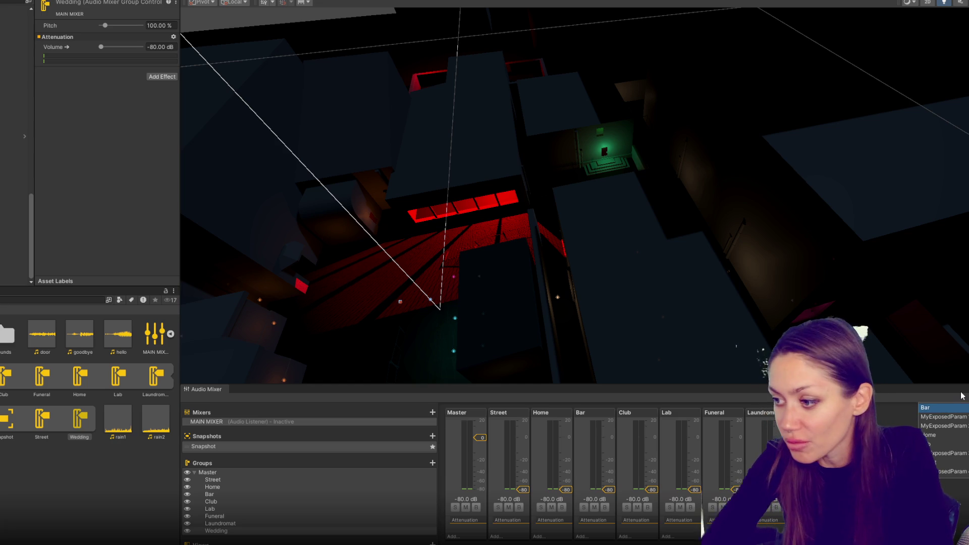
click(938, 417)
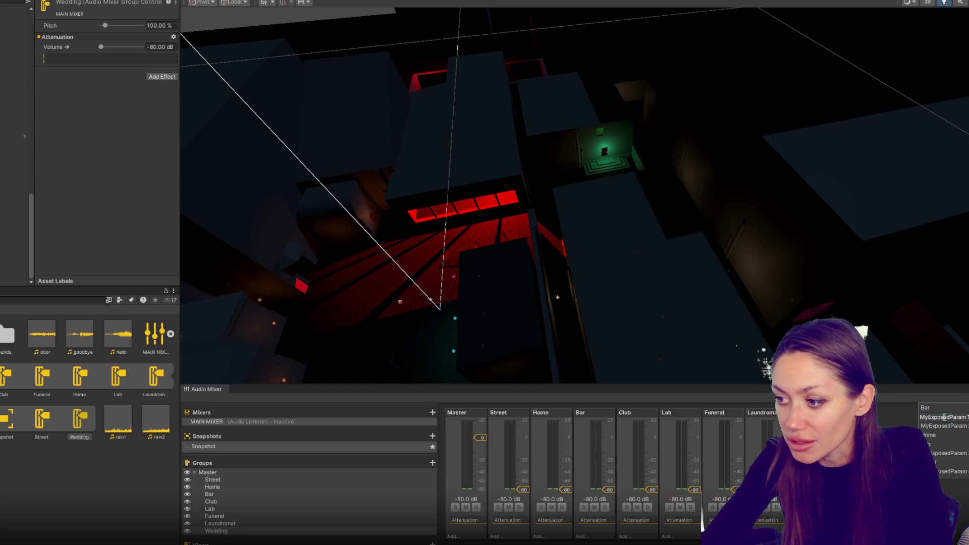
text(Club)
key(Return)
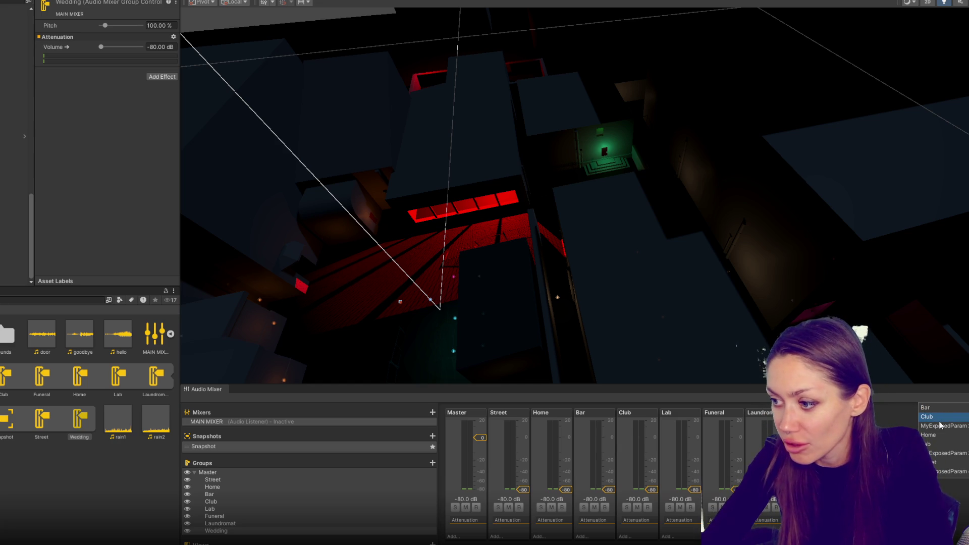
click(937, 427)
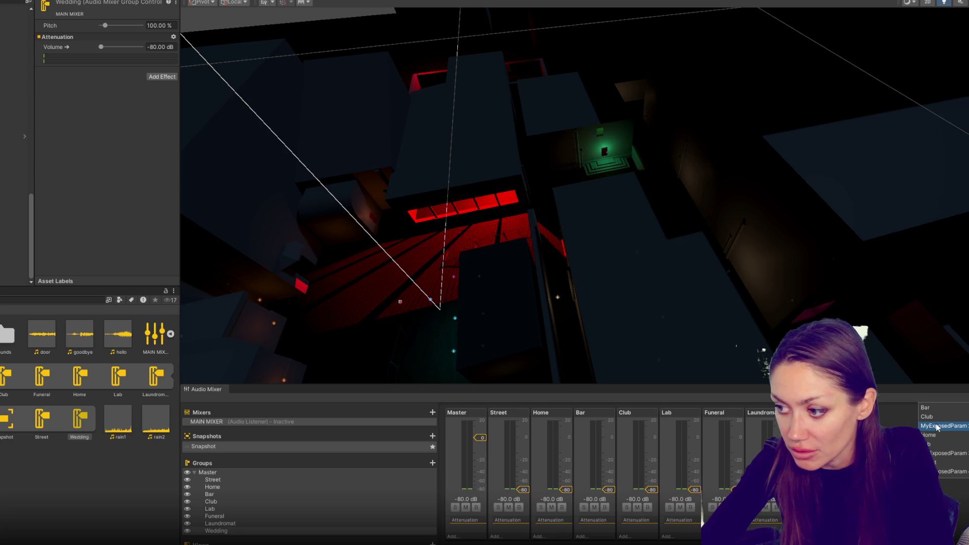
double_click(938, 426)
text(Funeral)
key(Return)
Rename the remaining exposed parameters to Laundromat and Wedding.
click(936, 454)
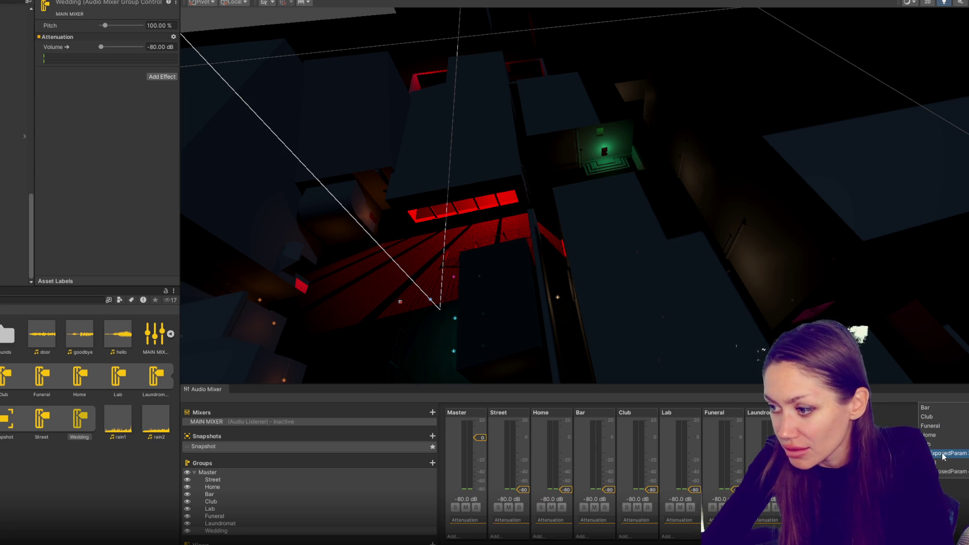
double_click(954, 452)
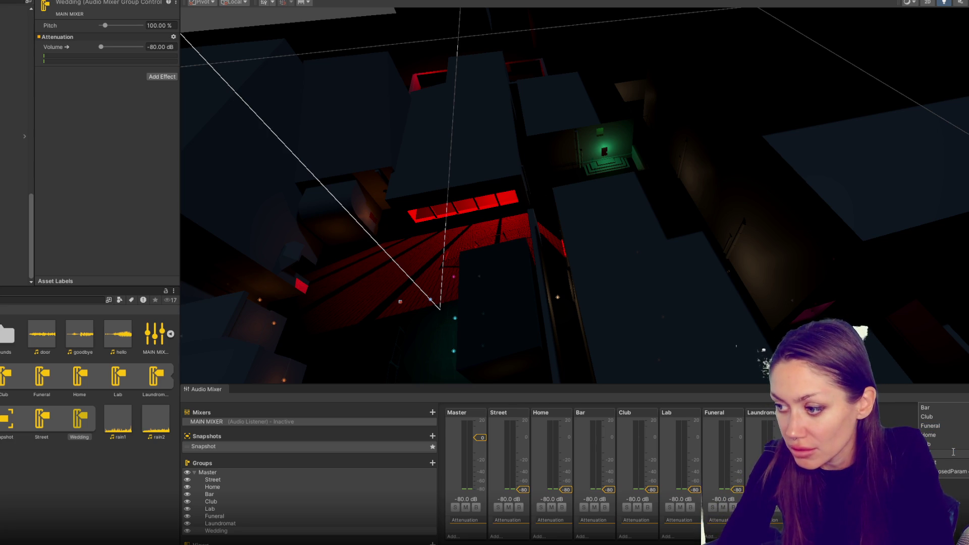
text(t)
key(Return)
click(956, 471)
double_click(958, 471)
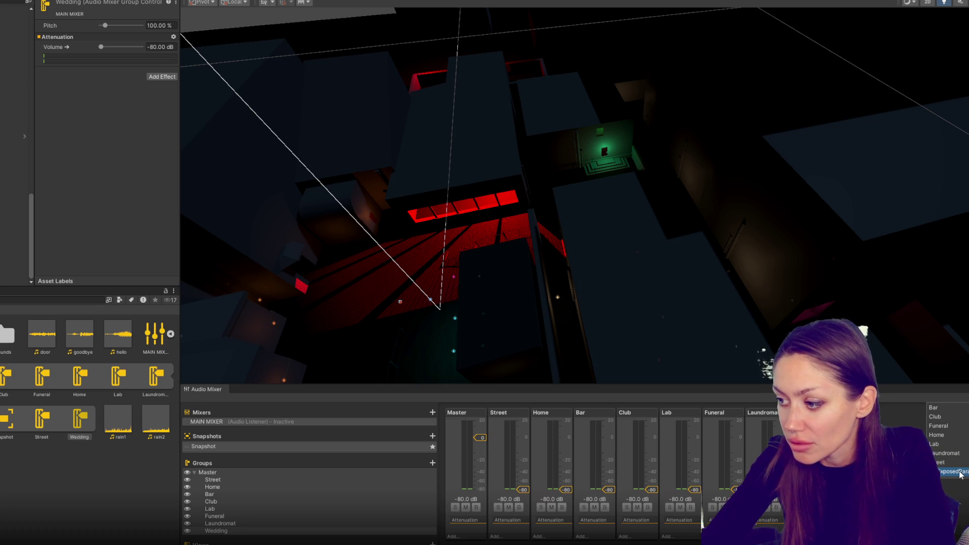
text(Wedding)
key(Return)
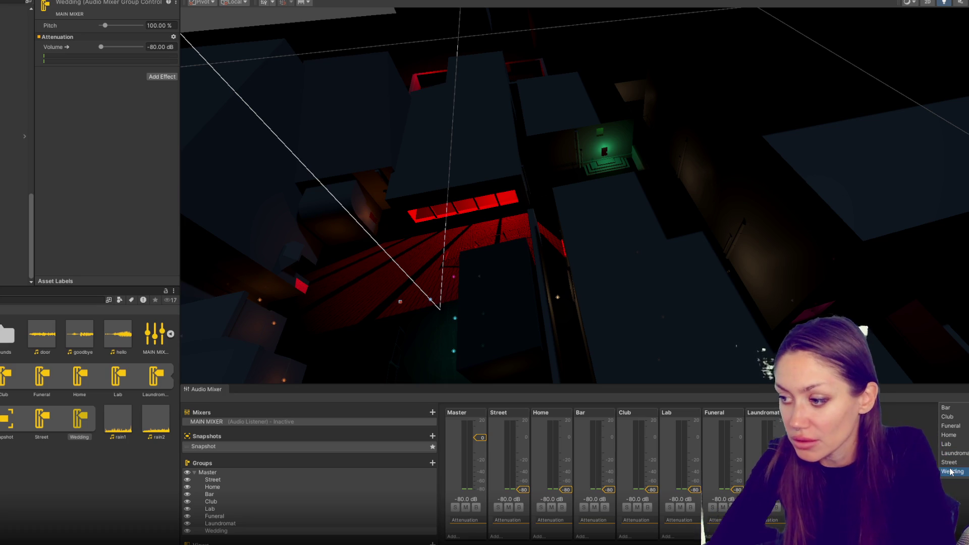
key(alt+Tab)
click(389, 313)
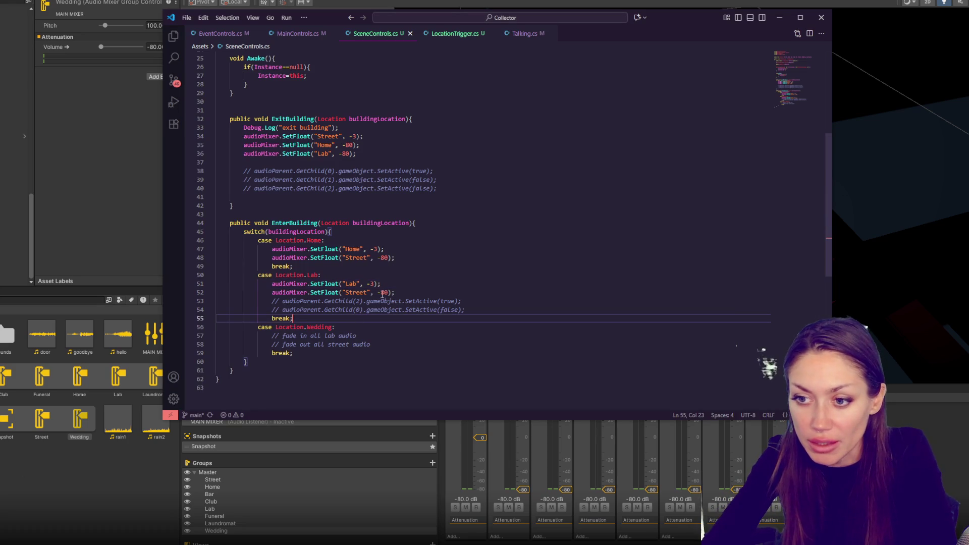
Duplicate the ExitBuilding volume lines and rename the copies to Club, Bar, Buneral and Wedding.
scroll(391, 256, down, 3)
scroll(390, 227, up, 4)
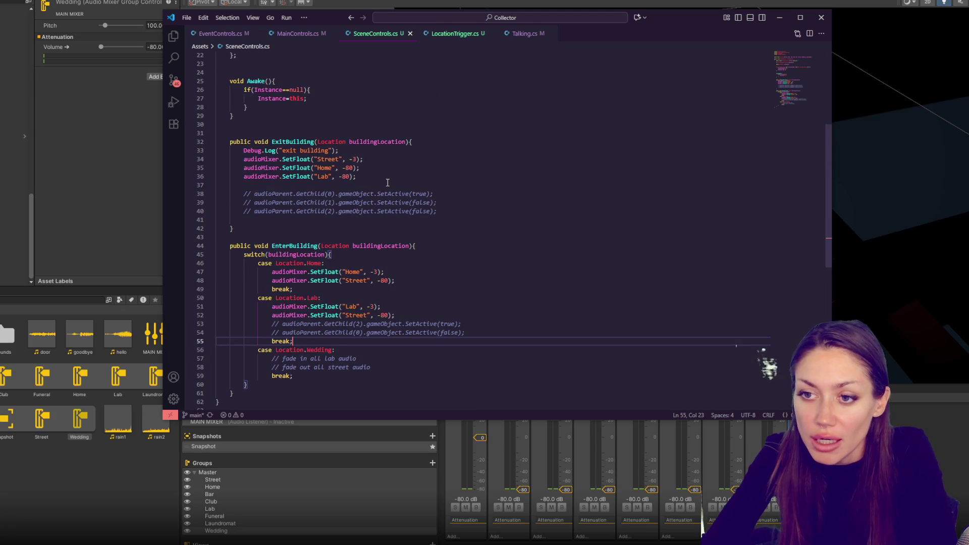
drag(386, 180, 402, 162)
key(ctrl+c)
key(ctrl+v)
key(ctrl+v)
key(ctrl+v)
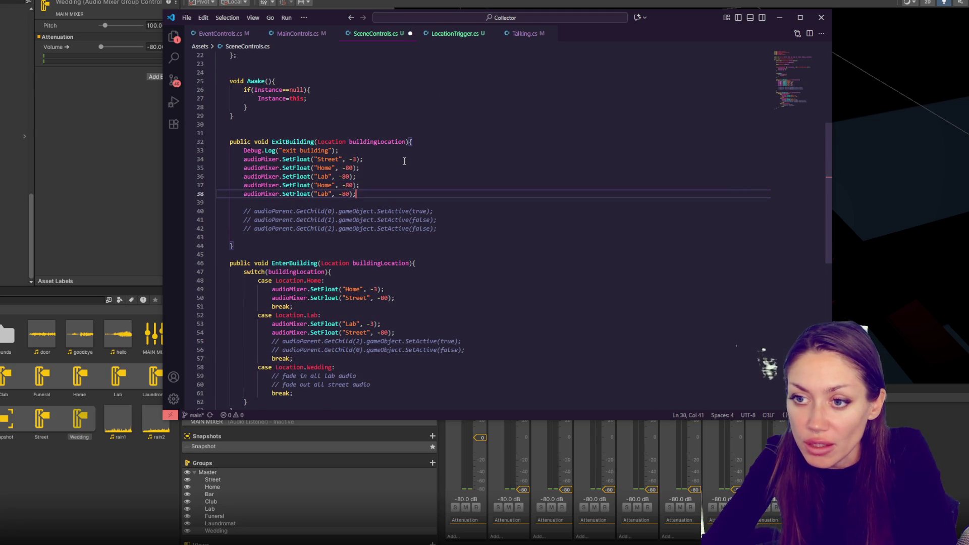
double_click(327, 176)
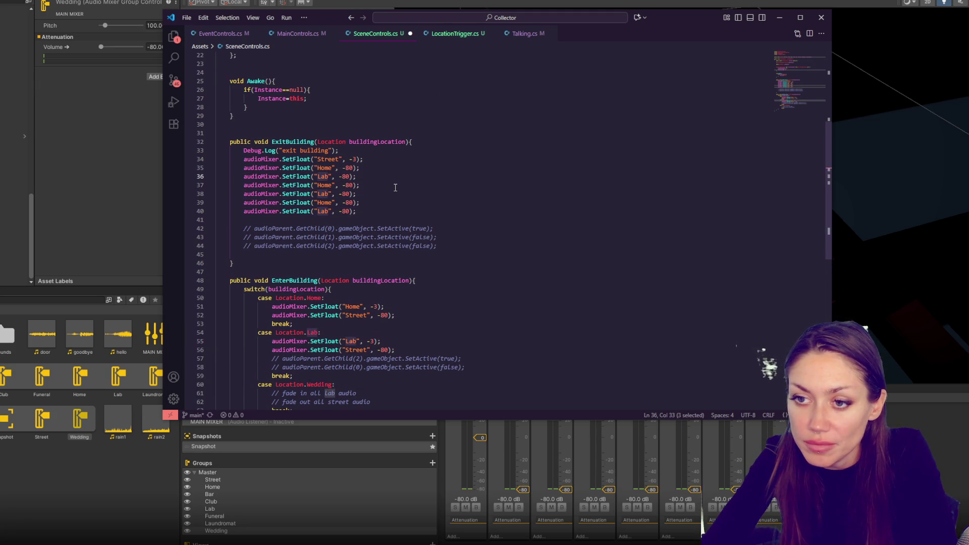
double_click(325, 185)
text(Club)
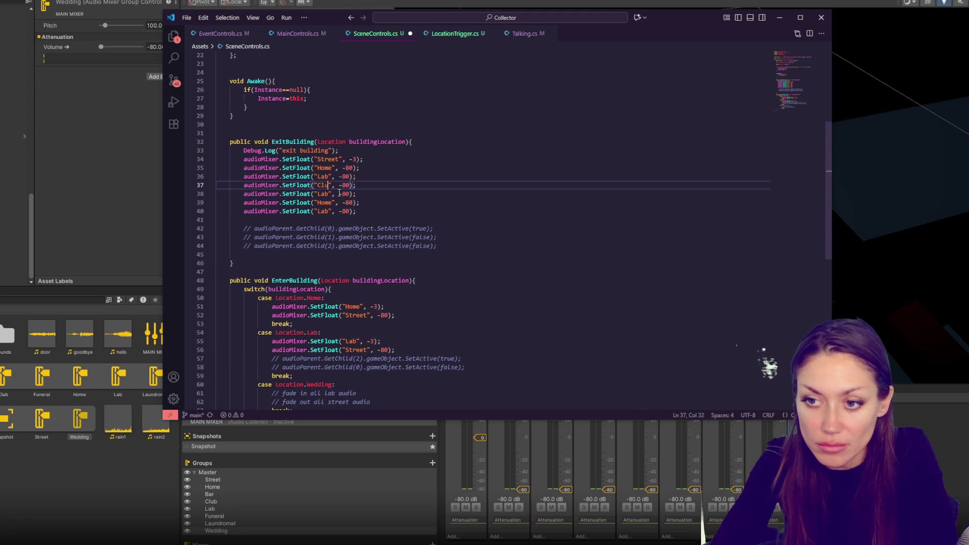
double_click(328, 193)
text(Bar)
double_click(322, 202)
text(Buneral)
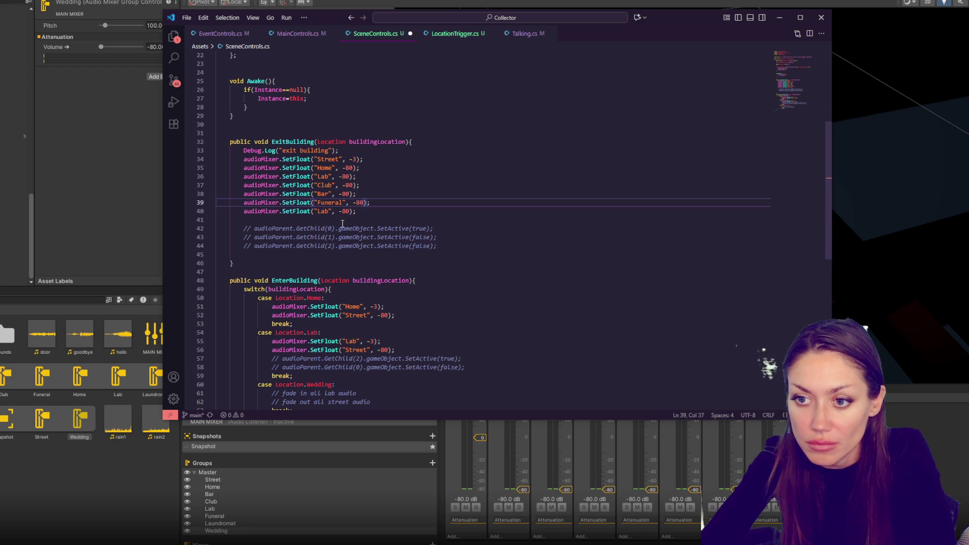
double_click(324, 211)
text(Wedding)
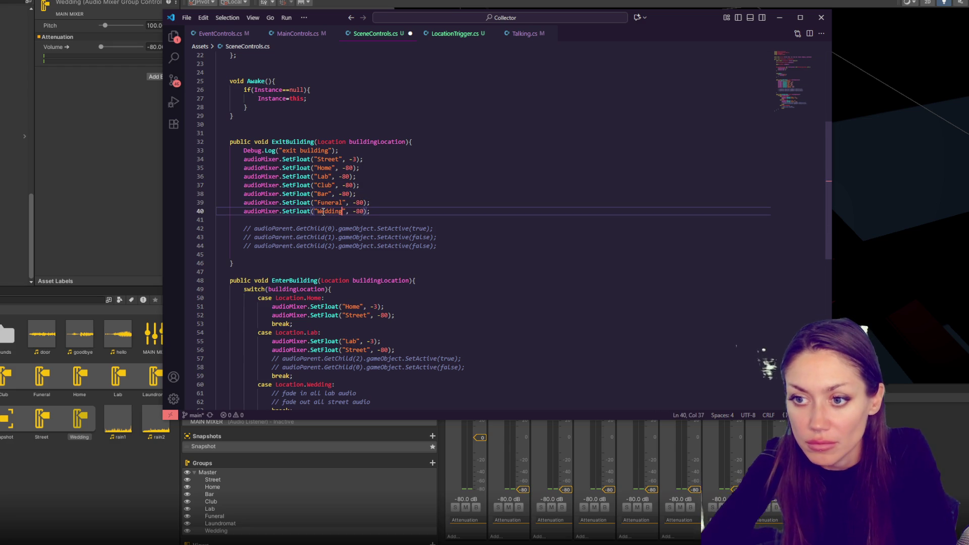
Add a Laundromat volume line by duplicating the Wedding line, then save the script.
drag(376, 212, 382, 204)
key(ctrl+c)
click(382, 204)
key(ctrl+v)
double_click(333, 220)
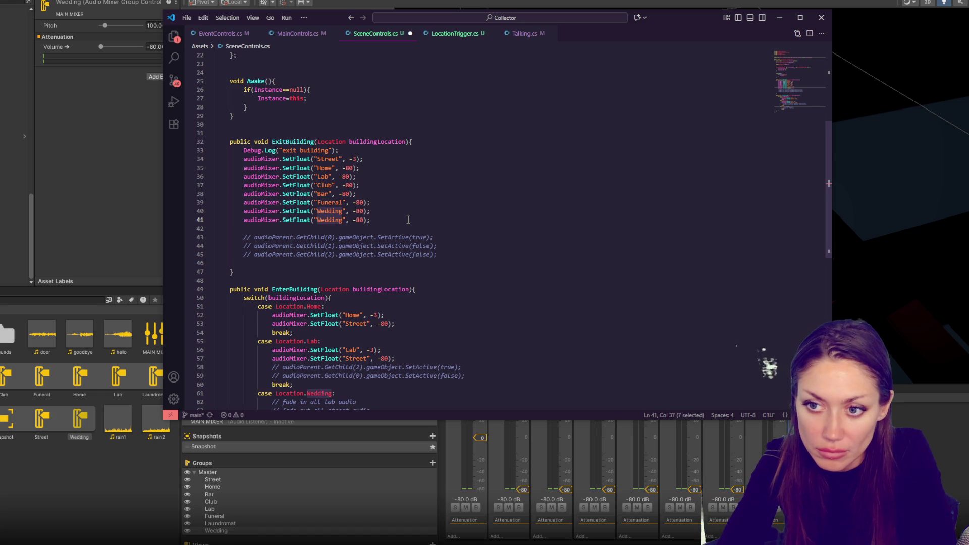
text(Laundromat)
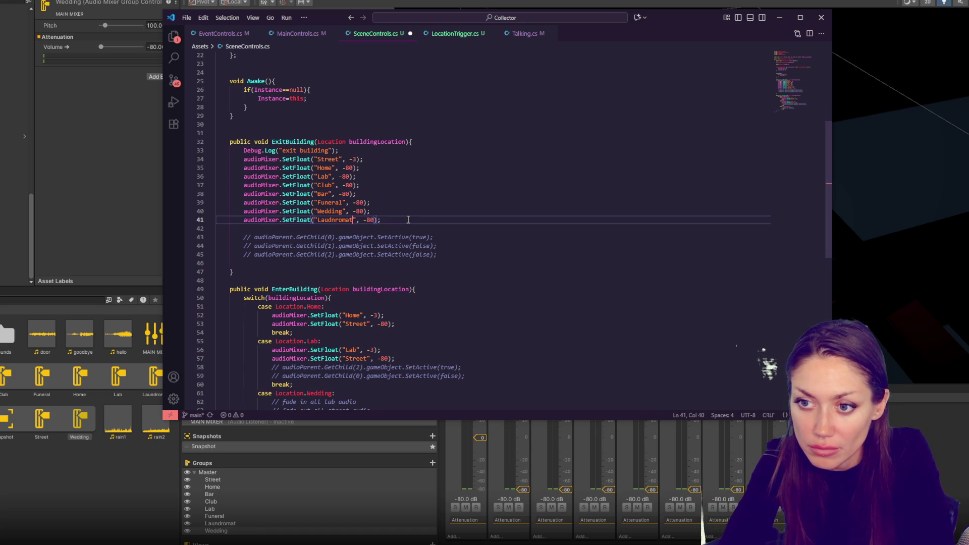
key(BackSpace)
key(BackSpace)
key(BackSpace)
text(ndroma)
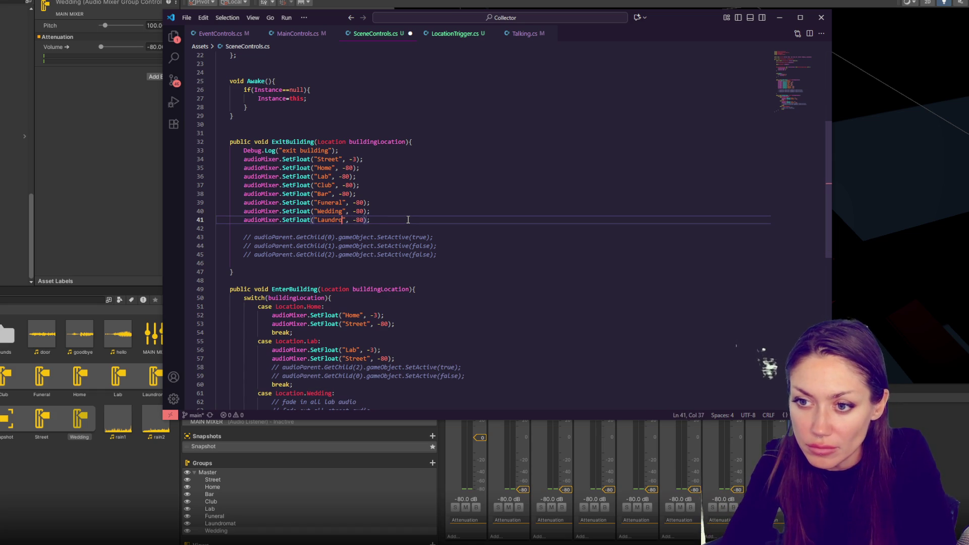
text(t)
key(End)
key(ctrl+s)
Copy the Lab case's two volume lines into the Wedding case and save.
scroll(397, 227, down, 3)
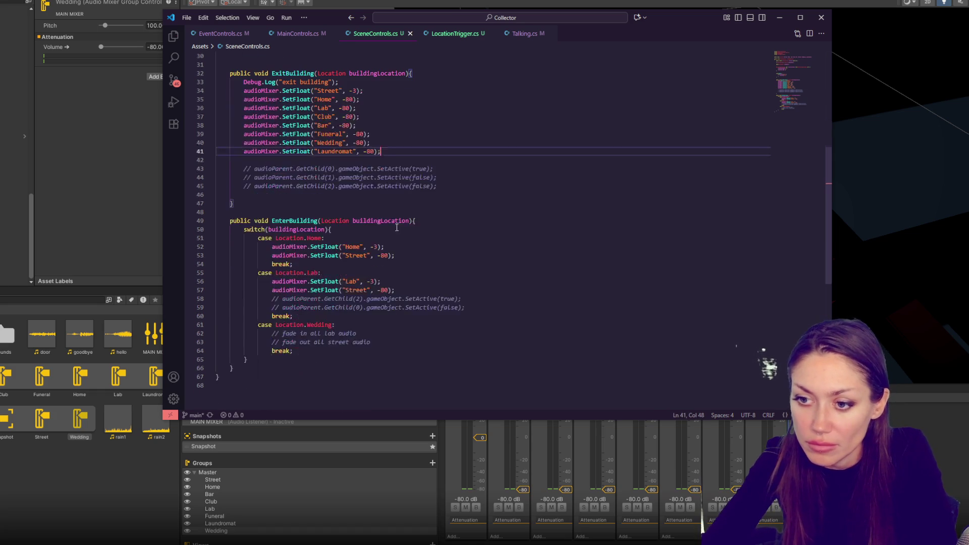
drag(414, 291, 411, 273)
key(ctrl+c)
click(382, 323)
key(ctrl+v)
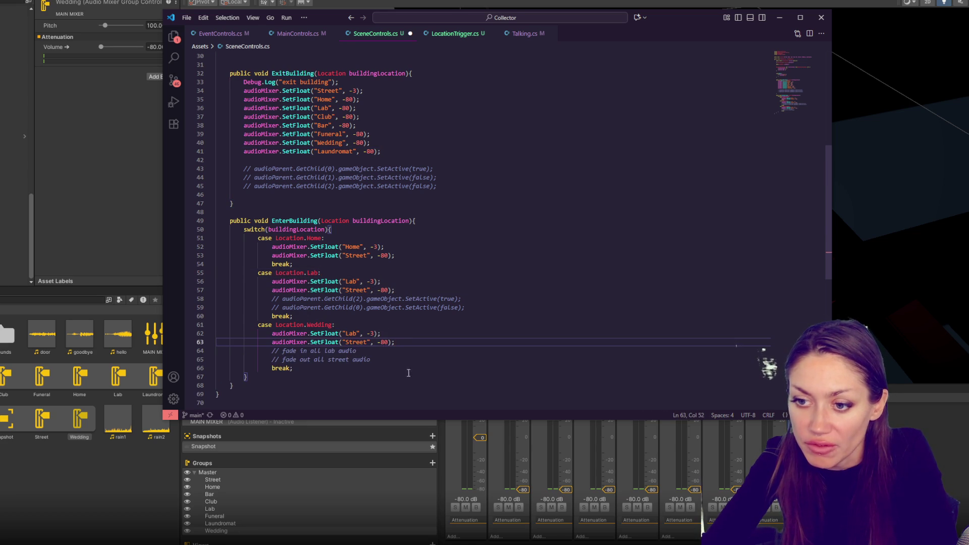
double_click(358, 342)
text(Wedding)
click(500, 325)
key(ctrl+s)
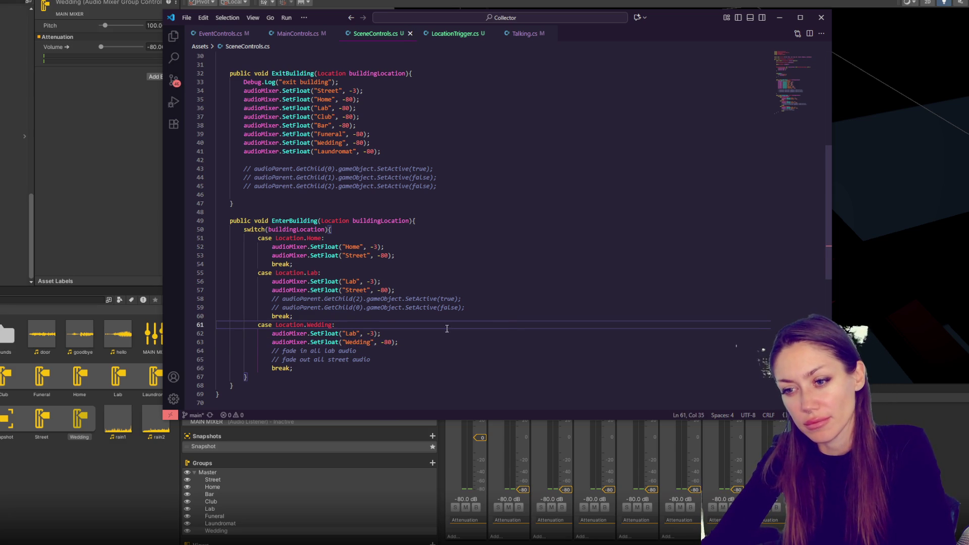
Fix the Wedding case lines to Wedding -3 and Street -80, save, and return to Unity.
double_click(356, 342)
text(Street)
double_click(352, 334)
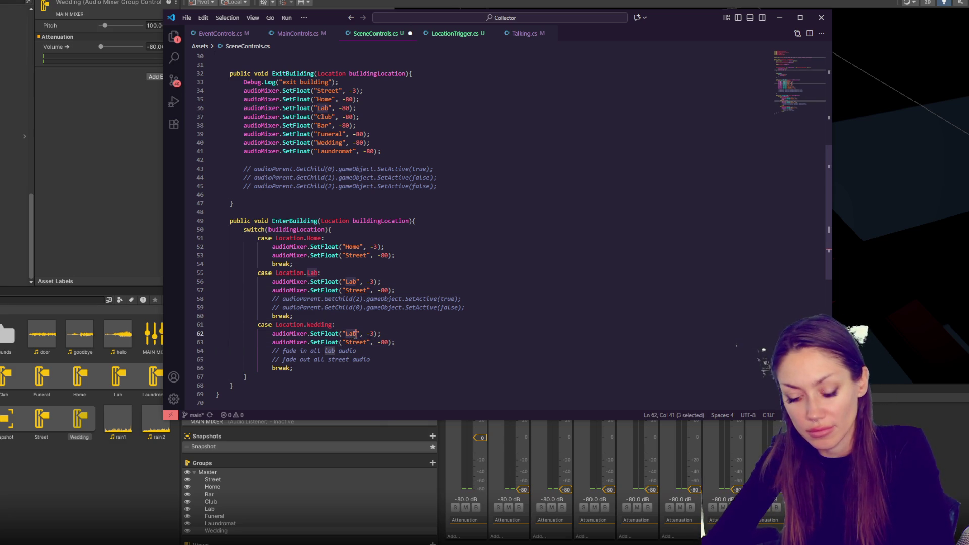
text(Wedding)
key(ctrl+s)
click(479, 300)
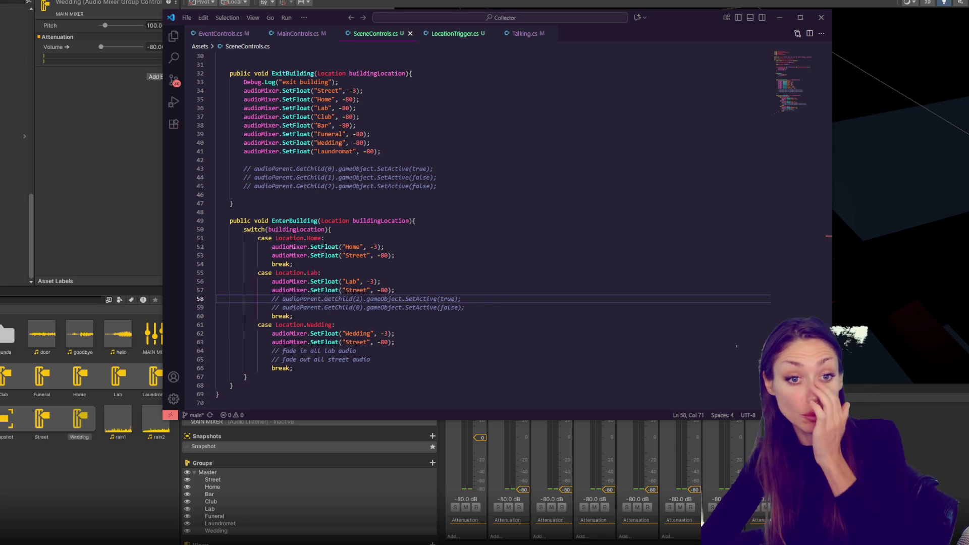
key(alt+Tab)
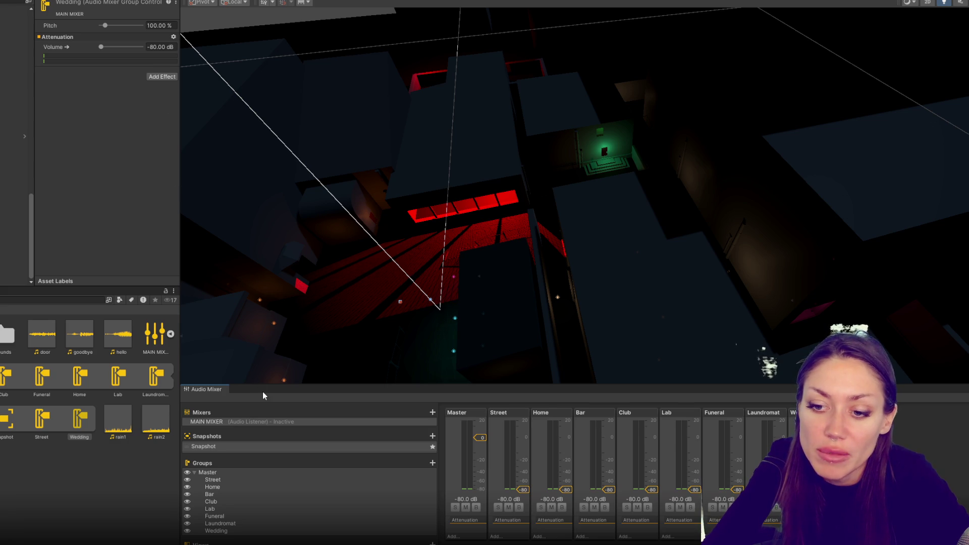
Collapse the Audio Mixer panel to enlarge the scene and clear the current selection.
drag(263, 396, 278, 543)
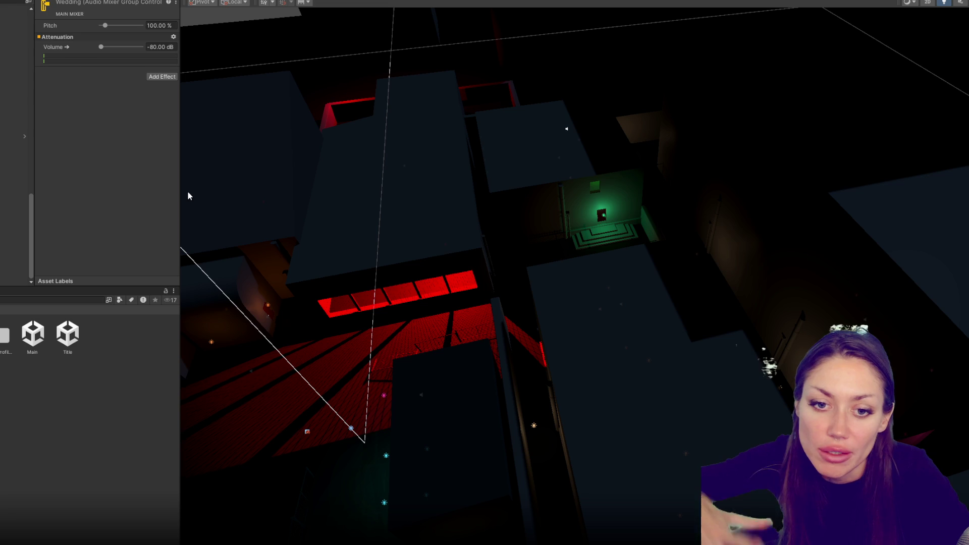
click(16, 422)
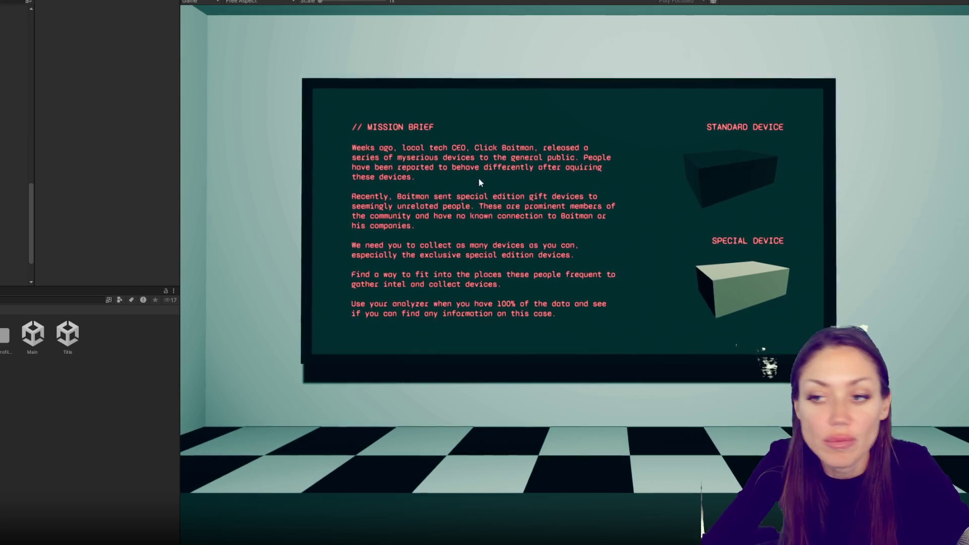
Walk outside in the Game view with the Audio Mixer shown, stop play, and open SceneControls.cs.
click(363, 183)
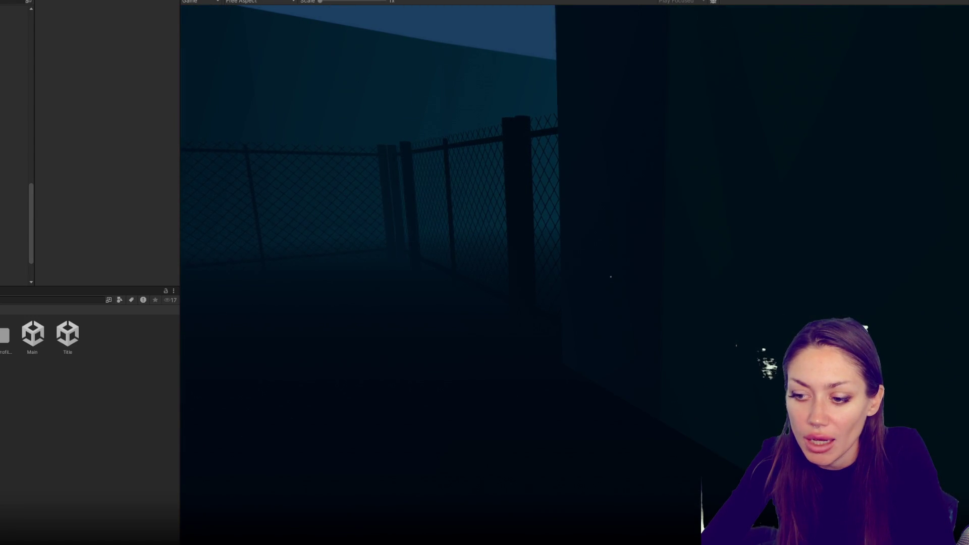
key(ctrl+8)
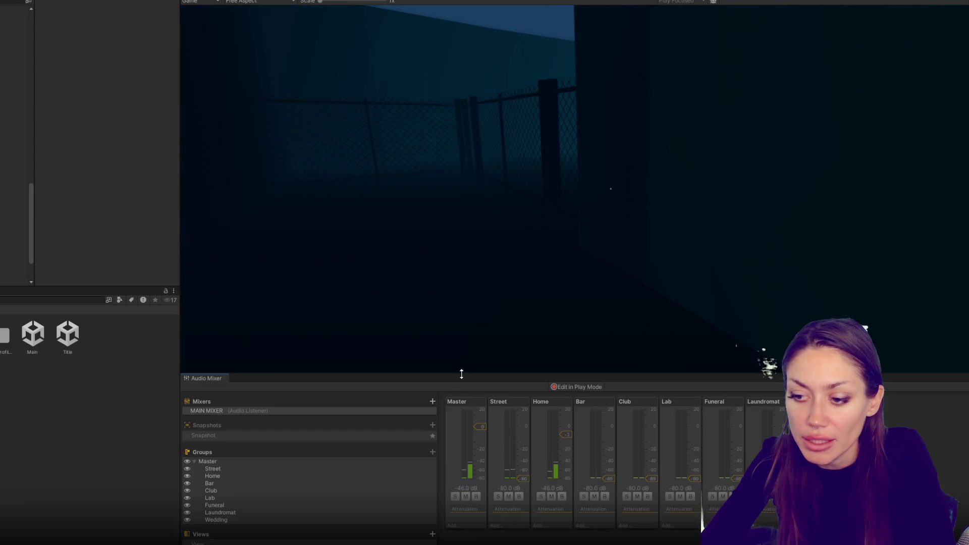
key(ctrl+p)
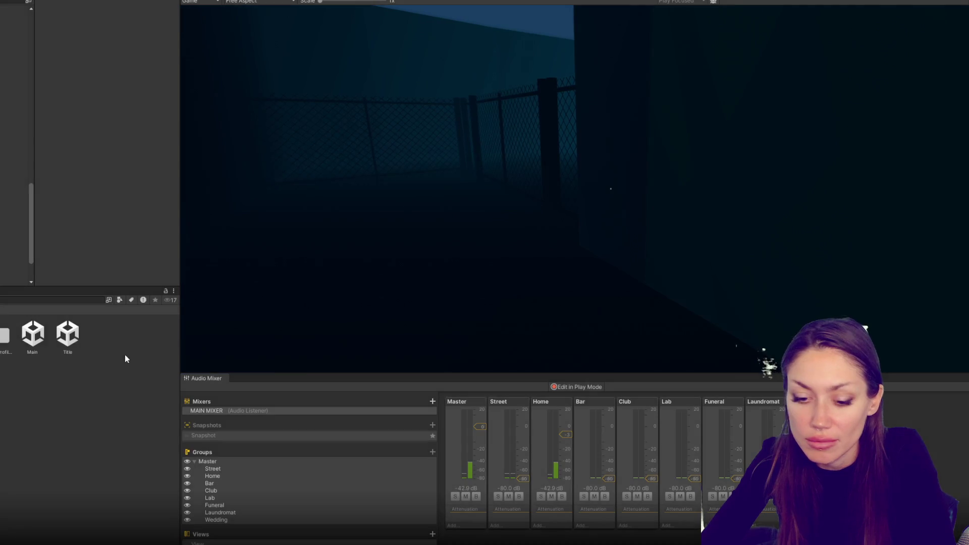
key(alt+Tab)
scroll(424, 150, up, 3)
click(379, 167)
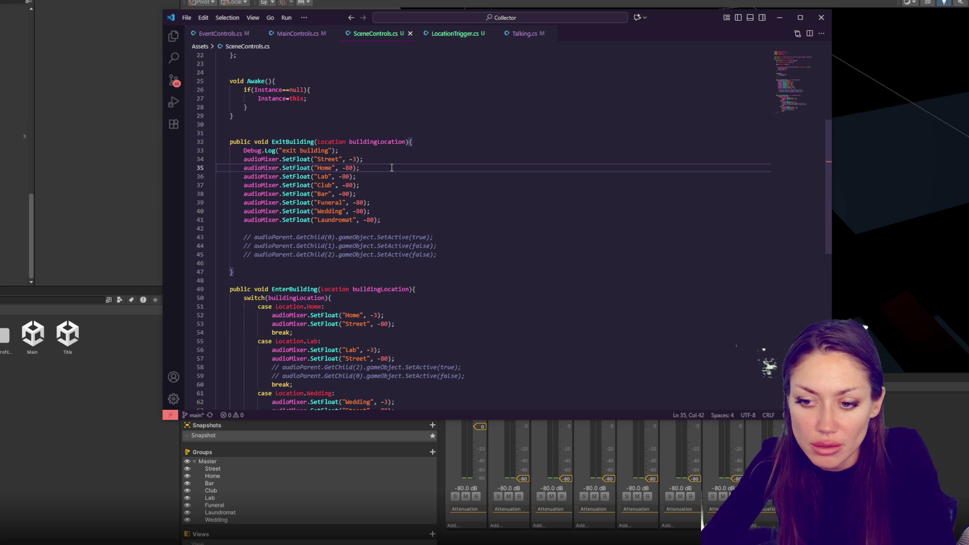
Select the Location: Club trigger and turn off Convex on its Mesh Collider.
click(14, 253)
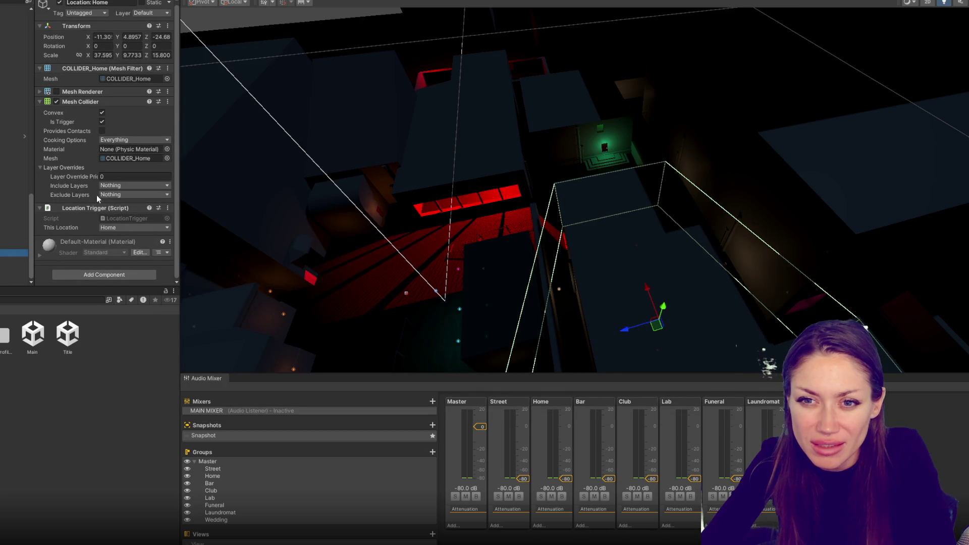
scroll(126, 101, up, 1)
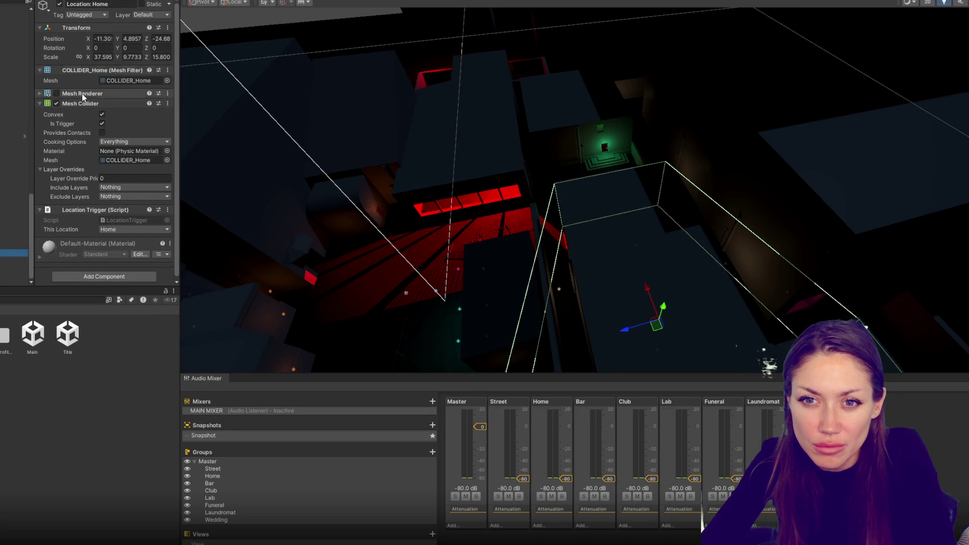
mouse_move(415, 348)
mouse_down()
mouse_move(511, 292)
mouse_move(549, 243)
mouse_move(542, 258)
mouse_up()
click(14, 237)
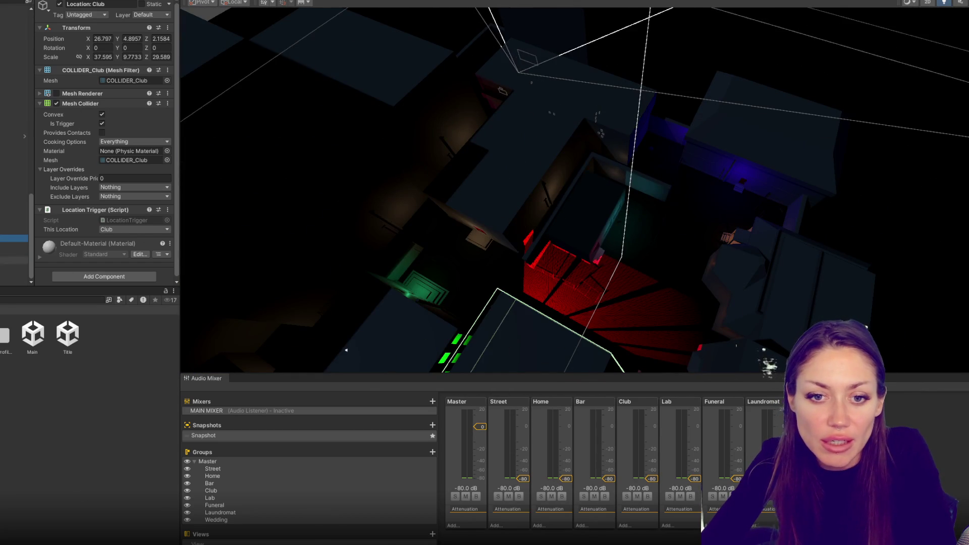
key(Down)
key(Up)
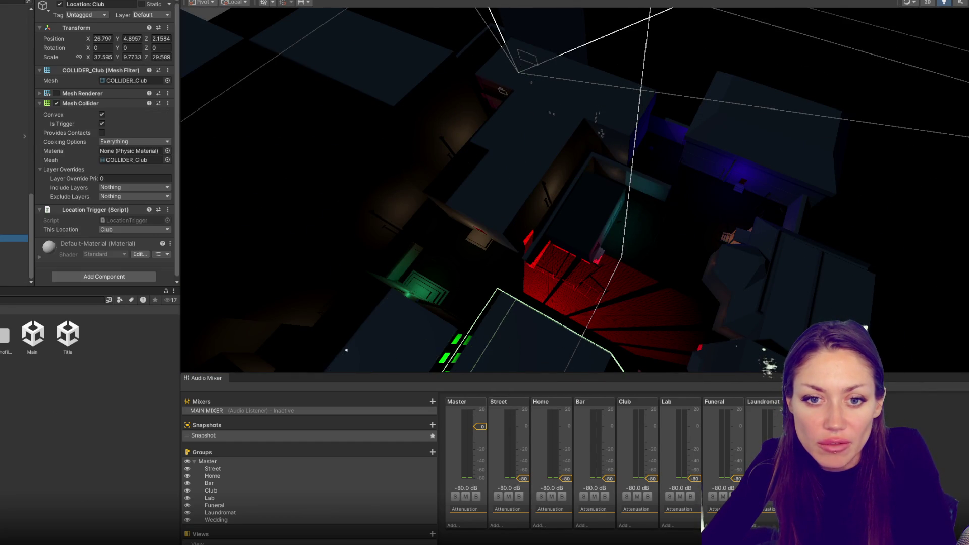
click(102, 115)
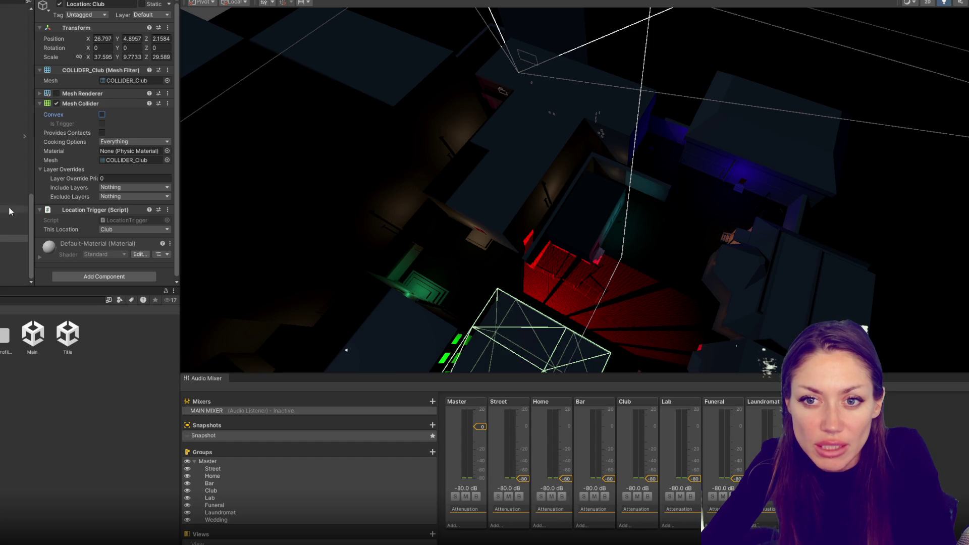
Review the Home, Laundromat and Wedding location triggers, then enlarge the Scene view.
click(4, 246)
click(102, 115)
click(4, 253)
click(102, 115)
click(4, 268)
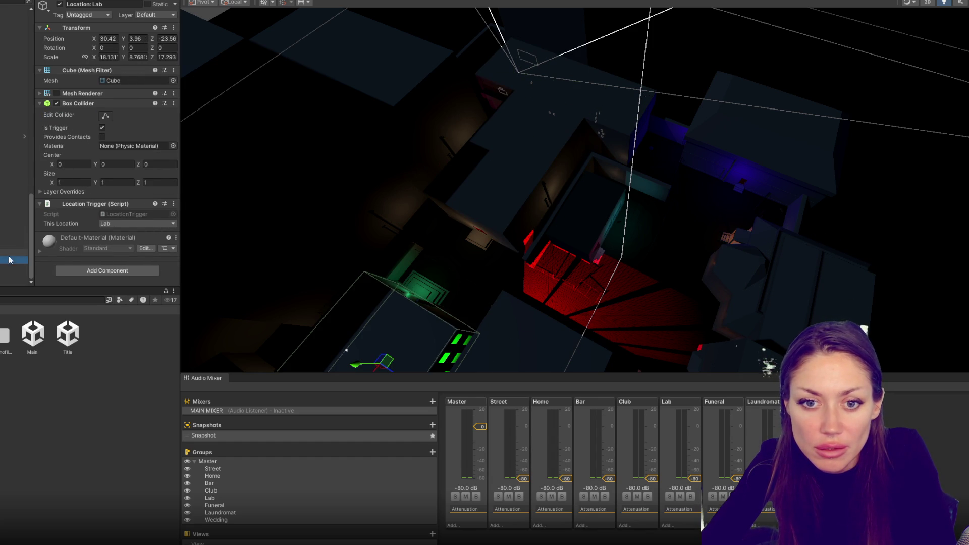
click(4, 275)
click(4, 282)
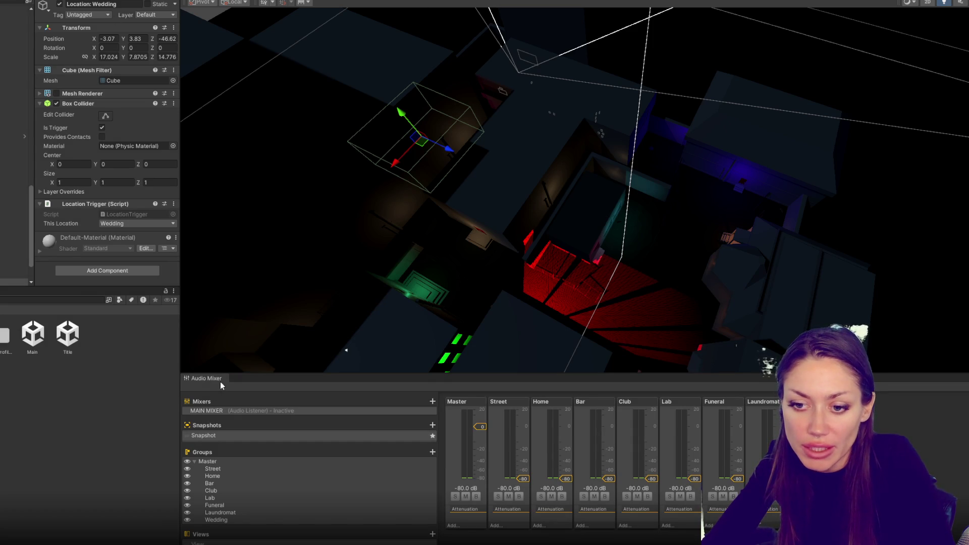
mouse_move(277, 374)
mouse_down()
mouse_move(303, 479)
mouse_move(282, 426)
mouse_up()
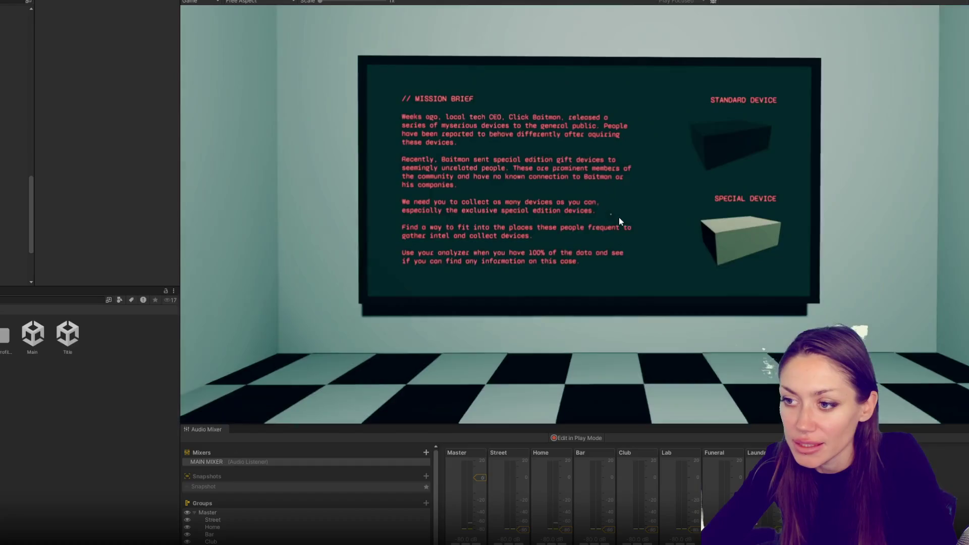
Walk the player through the red doors and corridors out of the building, pause, and switch to SceneControls.cs.
click(618, 221)
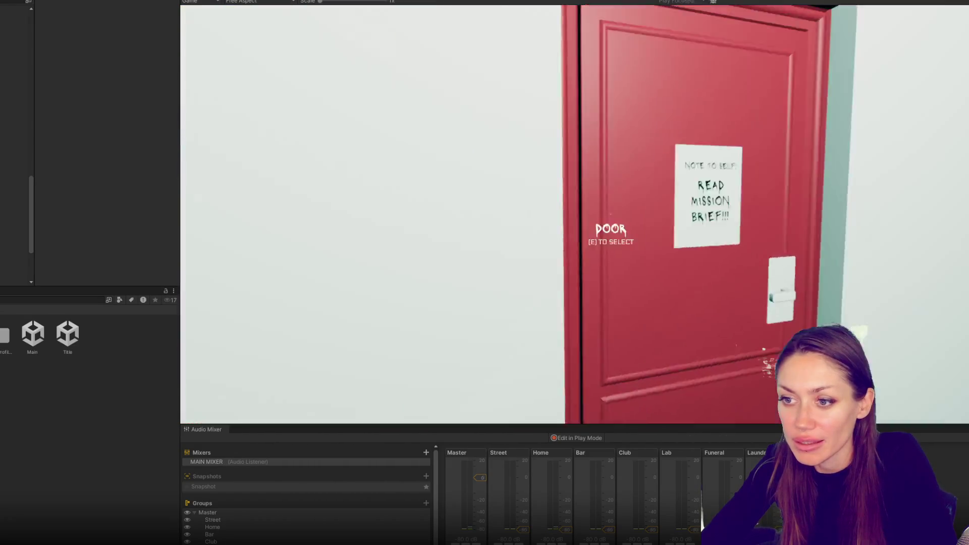
key(e)
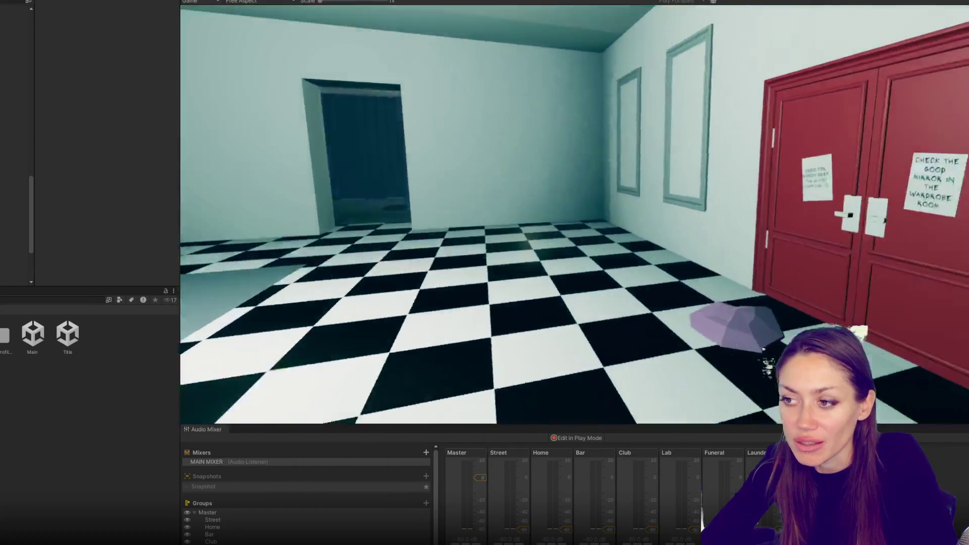
key(e)
key(w)
key(w)
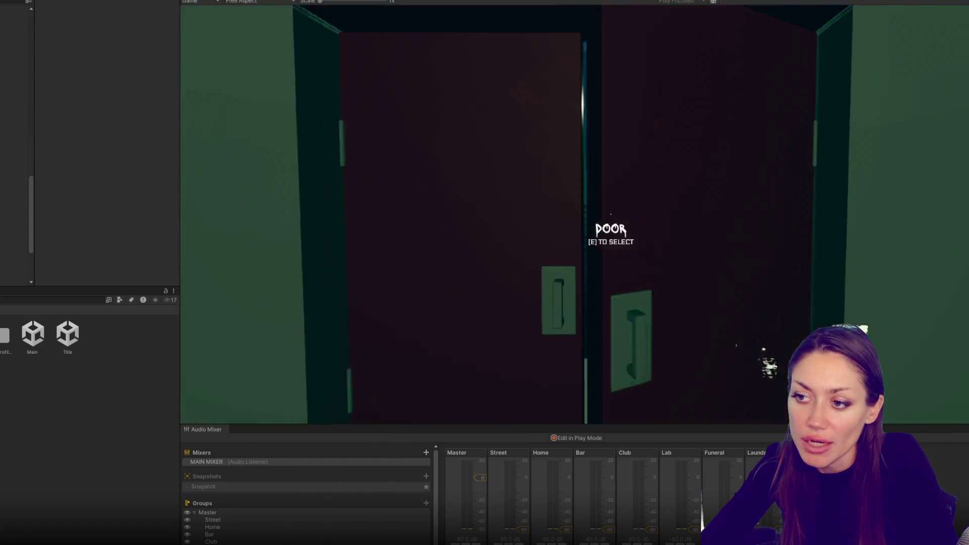
key(e)
key(w)
key(w)
key(e)
key(w)
key(w)
key(s)
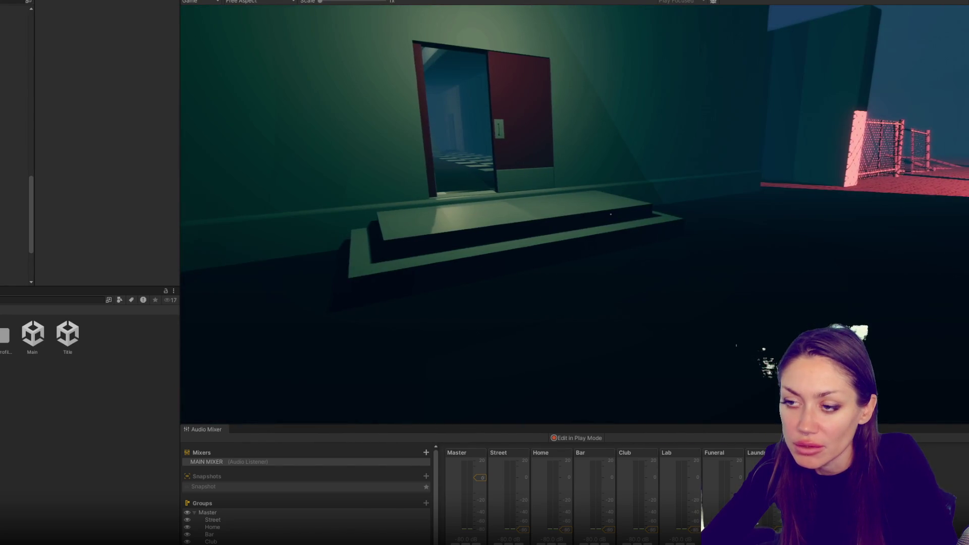
key(Escape)
key(alt+Tab)
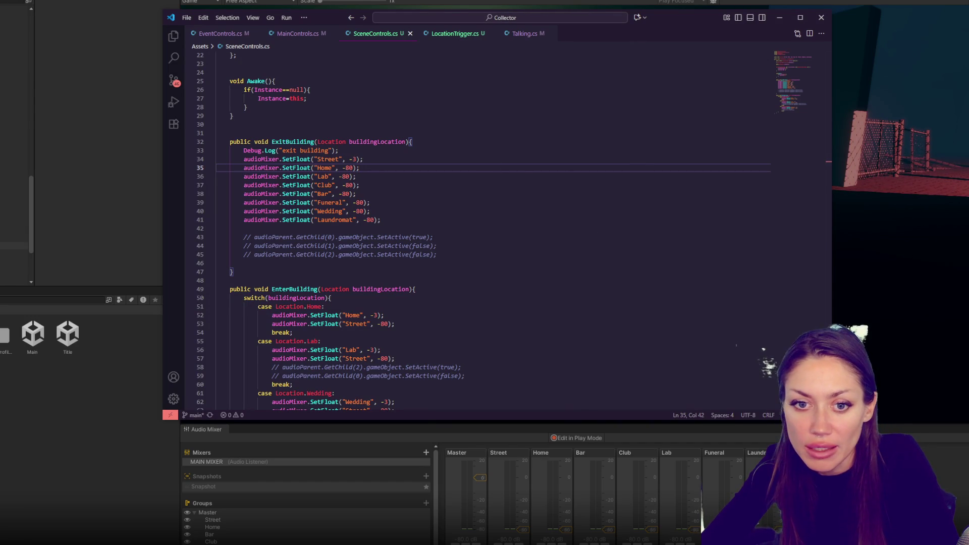
Switch to the Scene view and orbit, pan and zoom in close on the Home room's collider.
key(alt+Tab)
key(ctrl+1)
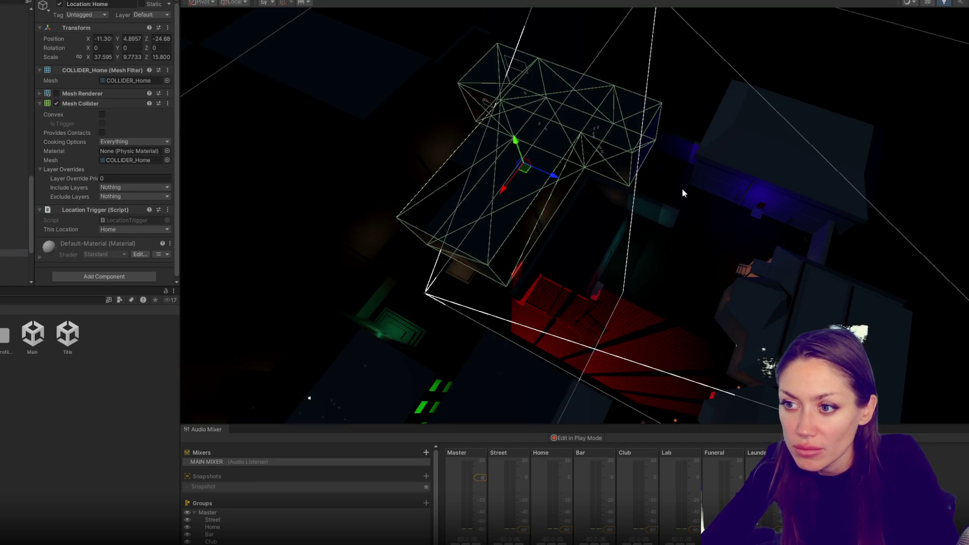
mouse_move(629, 171)
mouse_down()
mouse_move(591, 216)
mouse_move(443, 135)
mouse_up()
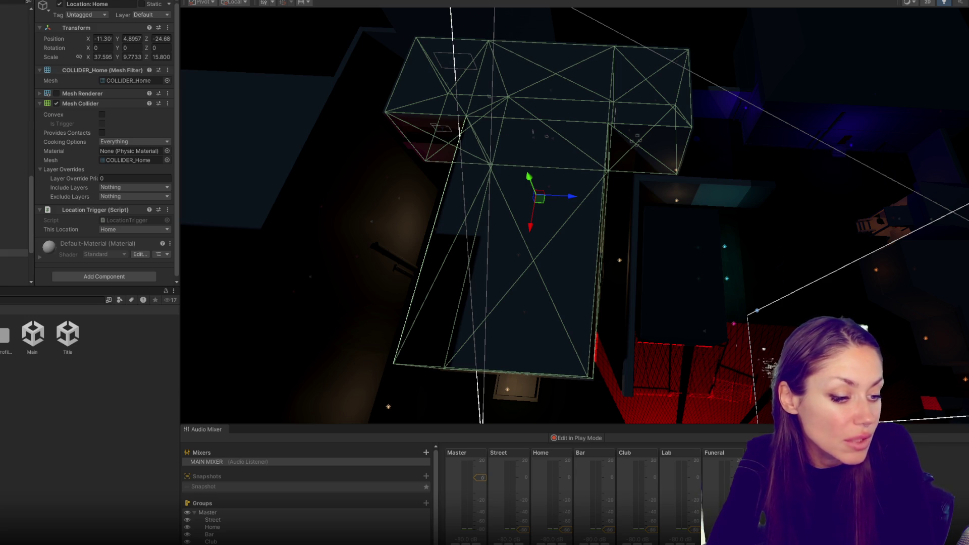
mouse_move(631, 250)
mouse_down()
mouse_move(627, 227)
mouse_move(488, 153)
mouse_up()
scroll(531, 142, up, 10)
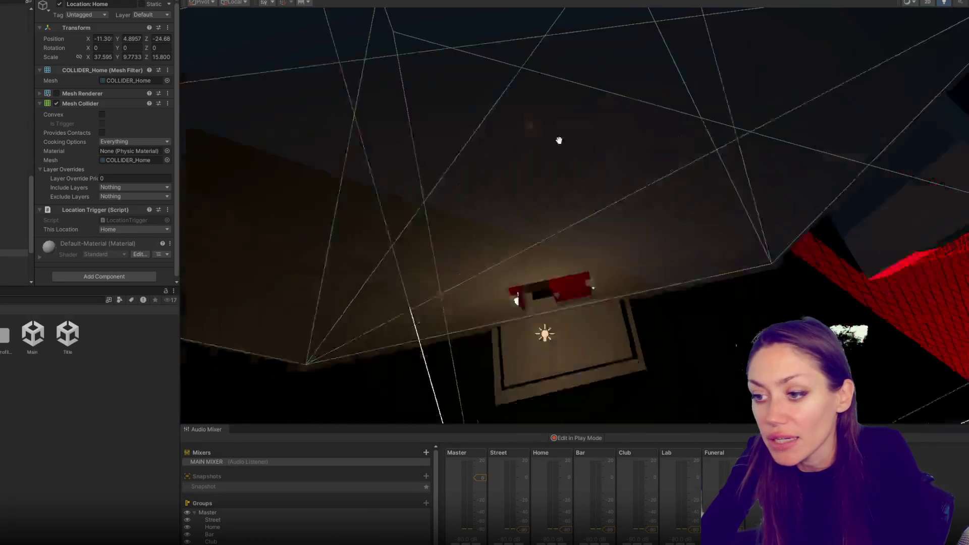
scroll(505, 31, down, 10)
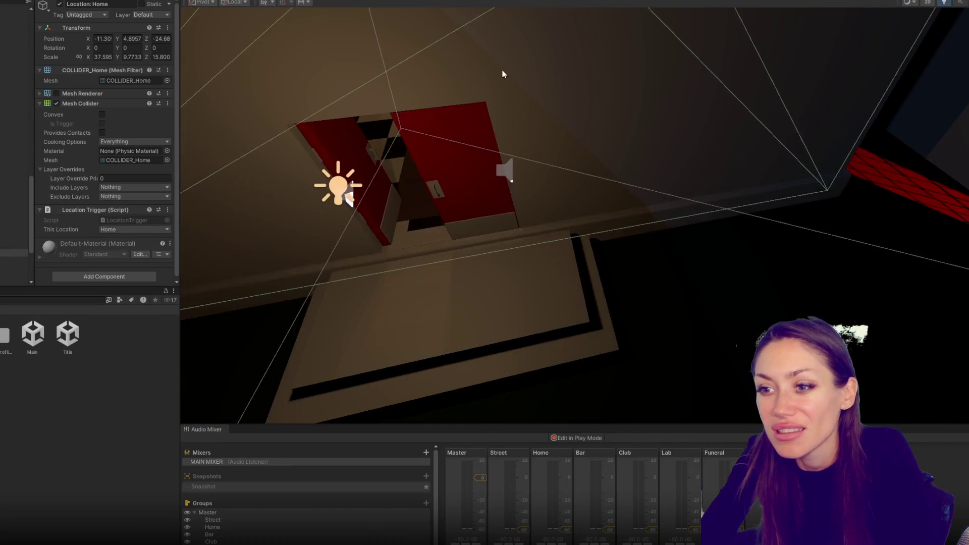
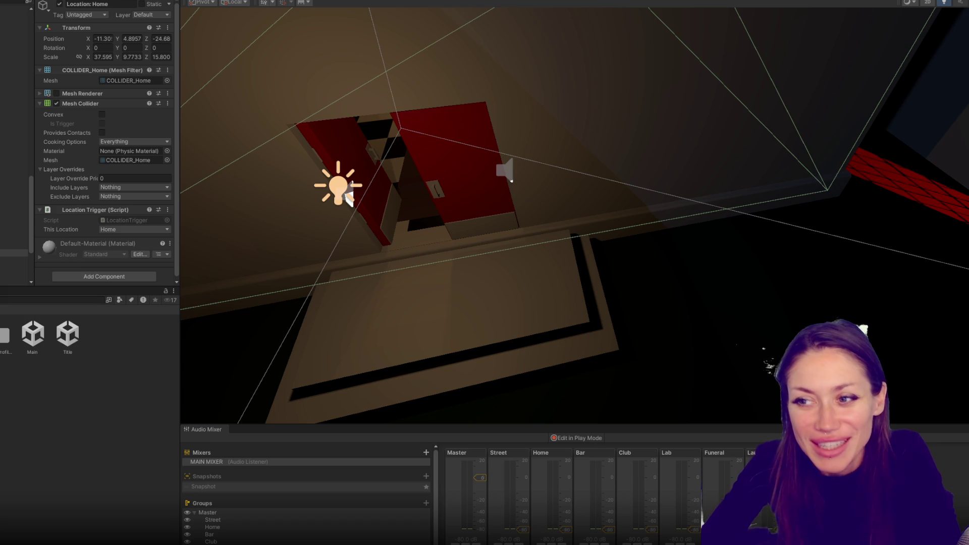
Frame and pan to the Home trigger collider, select NPC003(Clone), then switch to the code editor.
key(f)
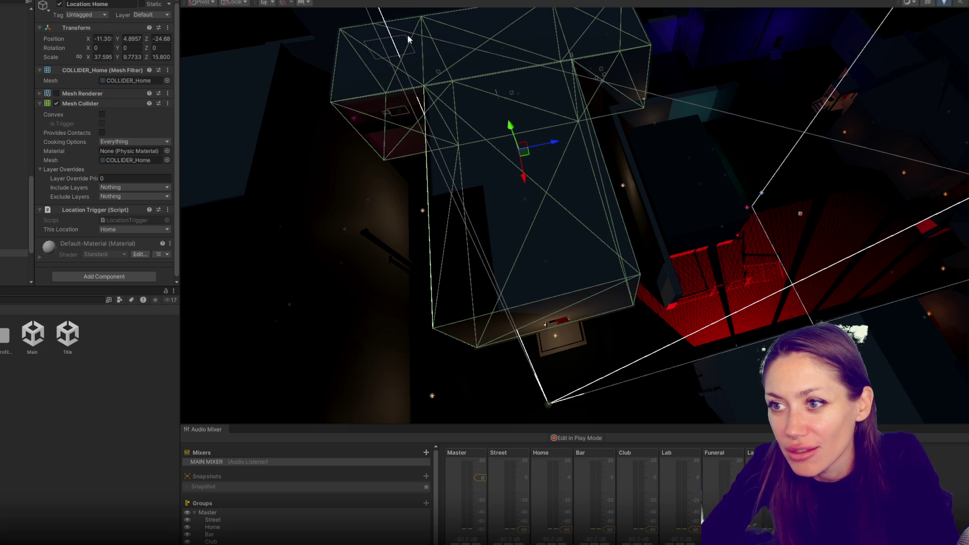
mouse_move(695, 165)
mouse_down()
mouse_move(632, 19)
mouse_move(927, 204)
mouse_move(679, 327)
mouse_up()
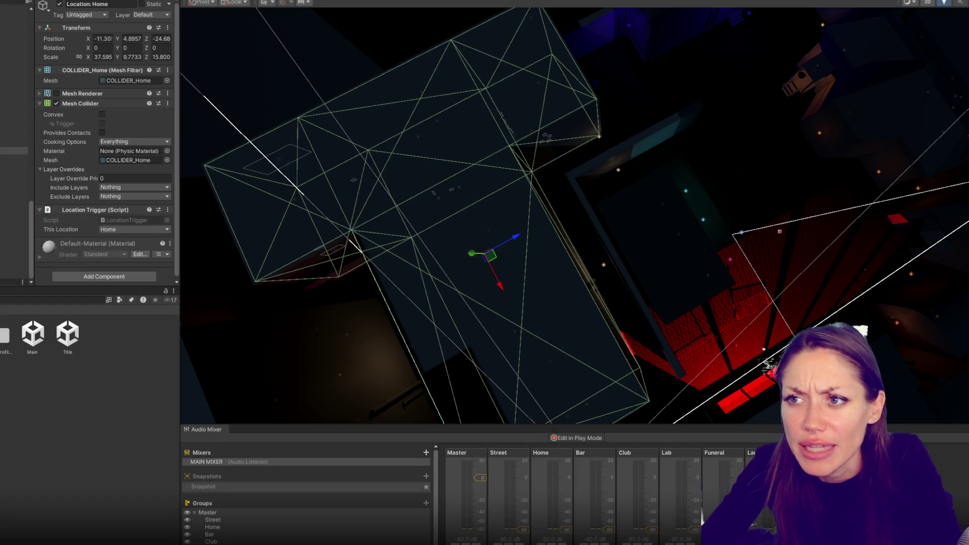
click(14, 246)
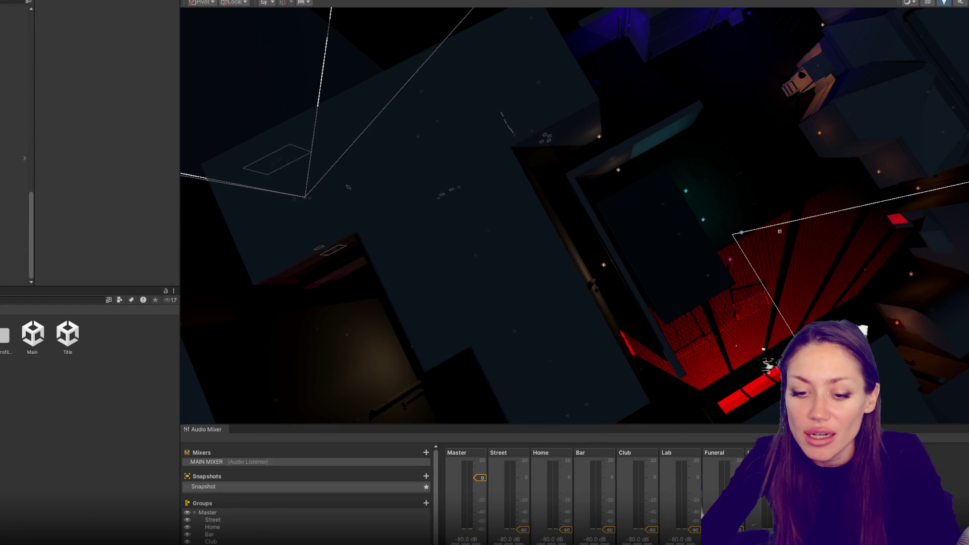
key(alt+Tab)
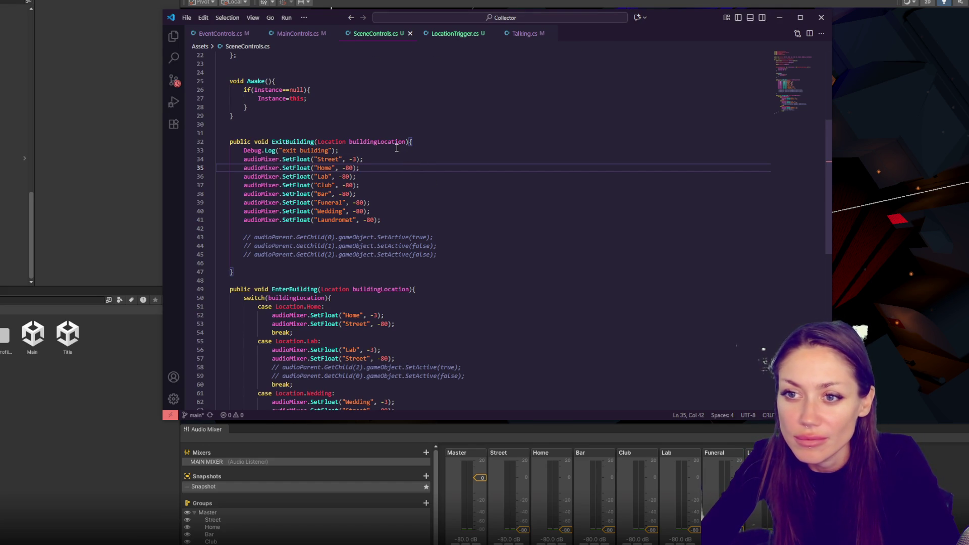
Open LocationTrigger.cs and begin, then delete, a new field line below thisLocation.
scroll(396, 148, up, 4)
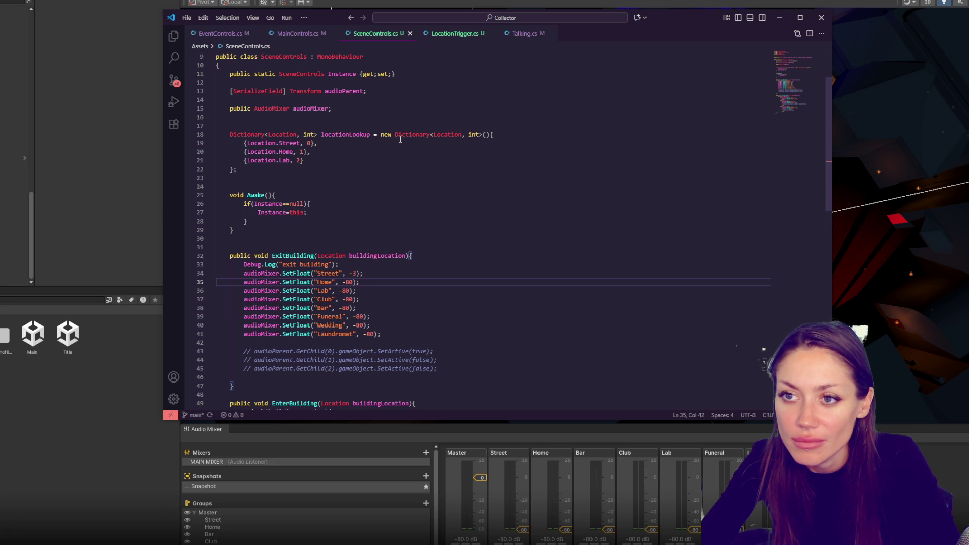
click(451, 34)
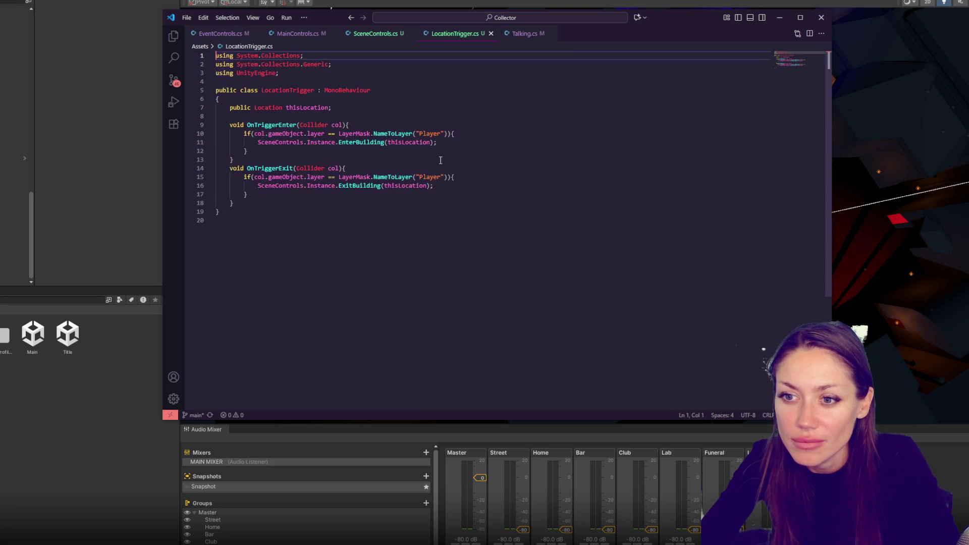
click(405, 200)
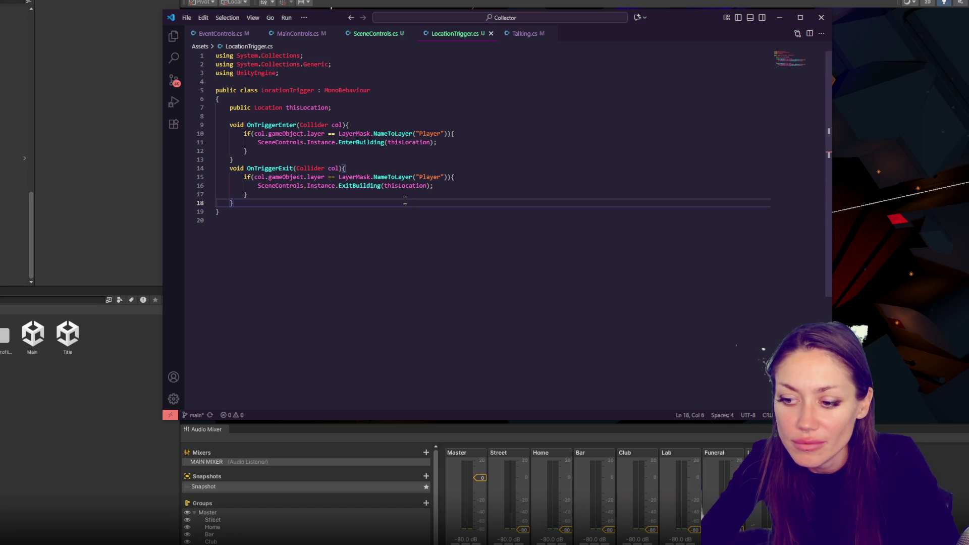
click(403, 106)
key(Return)
text(public )
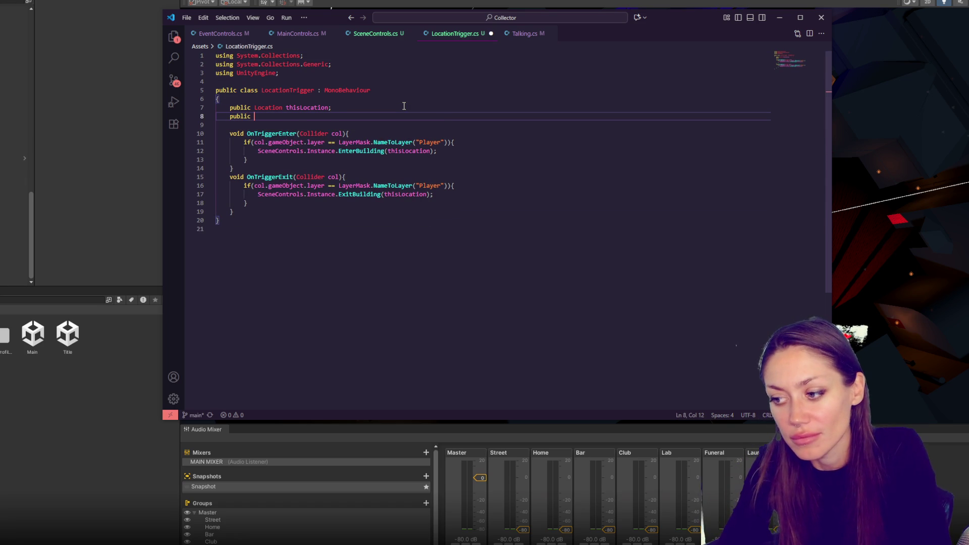
text(cu)
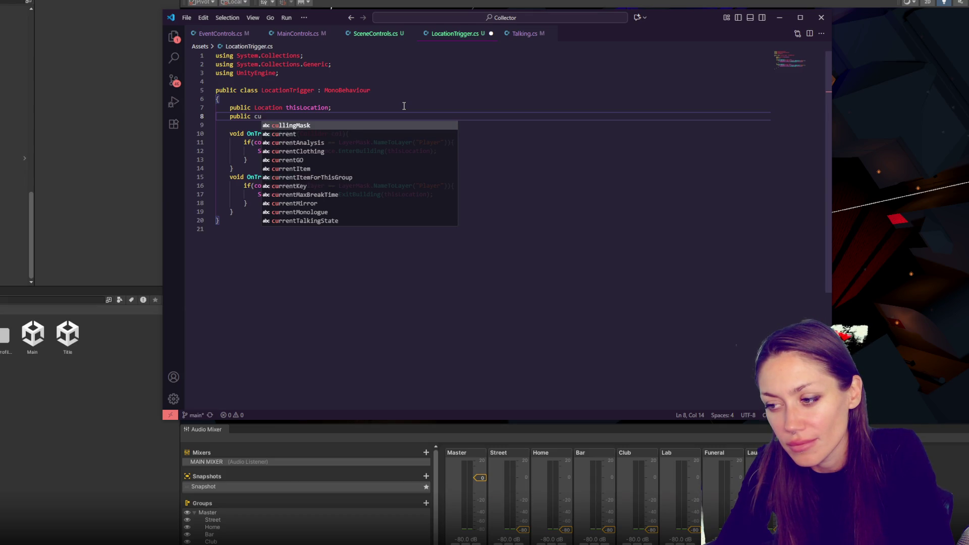
key(BackSpace)
key(BackSpace)
key(BackSpace)
key(BackSpace)
key(BackSpace)
key(BackSpace)
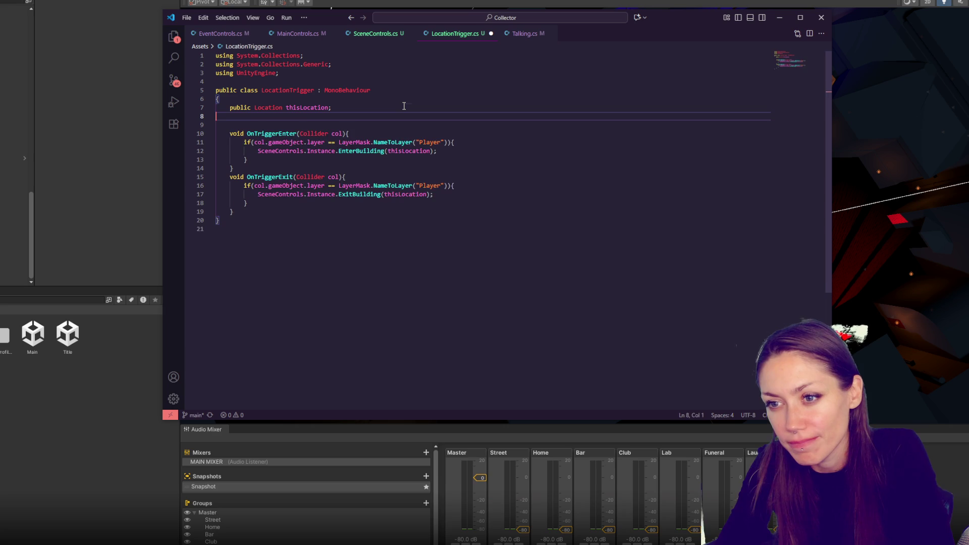
Inspect the SceneControls.EnterBuilding call and thisLocation usage in LocationTrigger.cs, then return to SceneControls.cs.
double_click(292, 143)
double_click(370, 142)
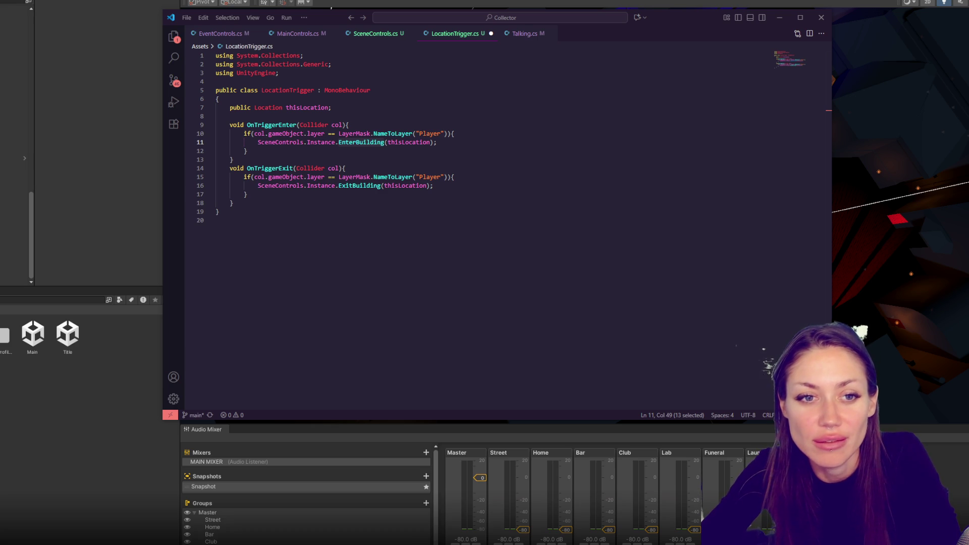
click(544, 146)
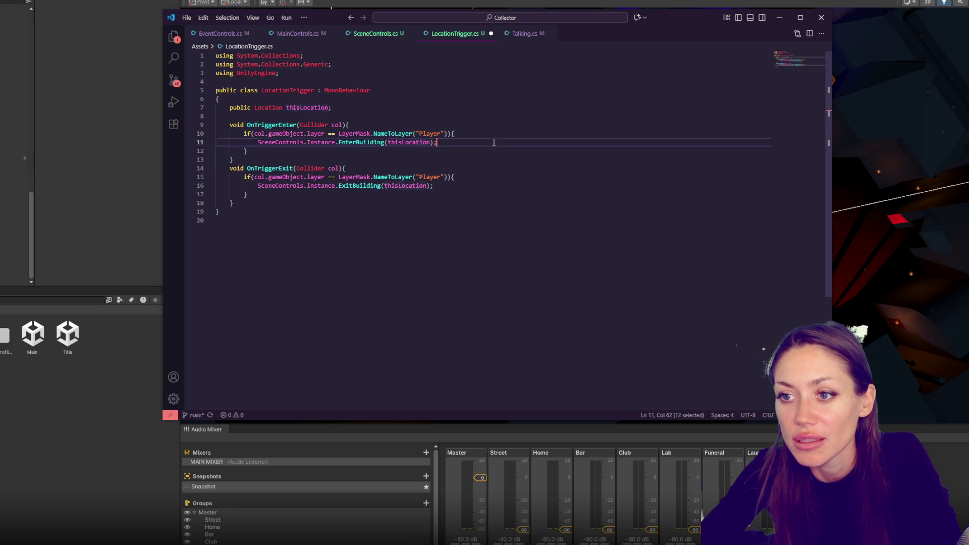
double_click(307, 108)
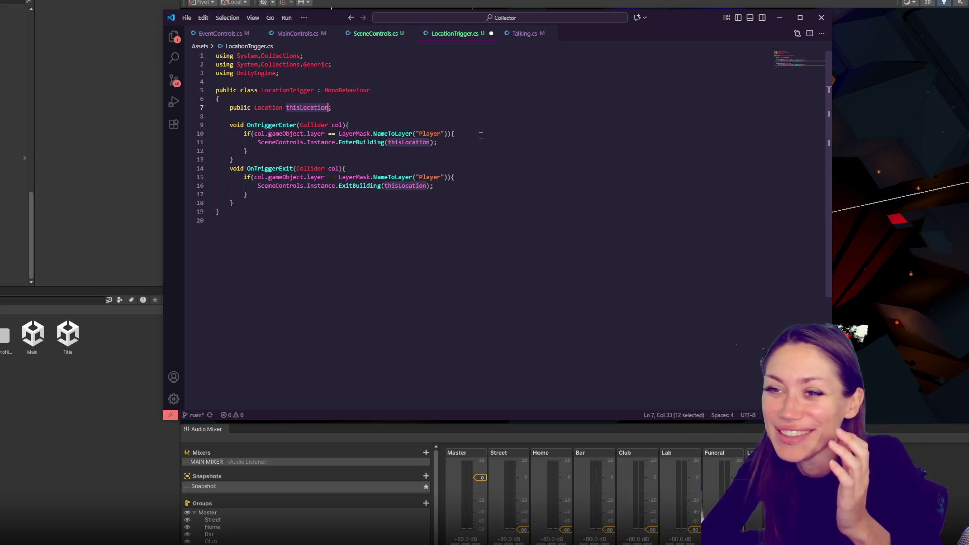
click(370, 35)
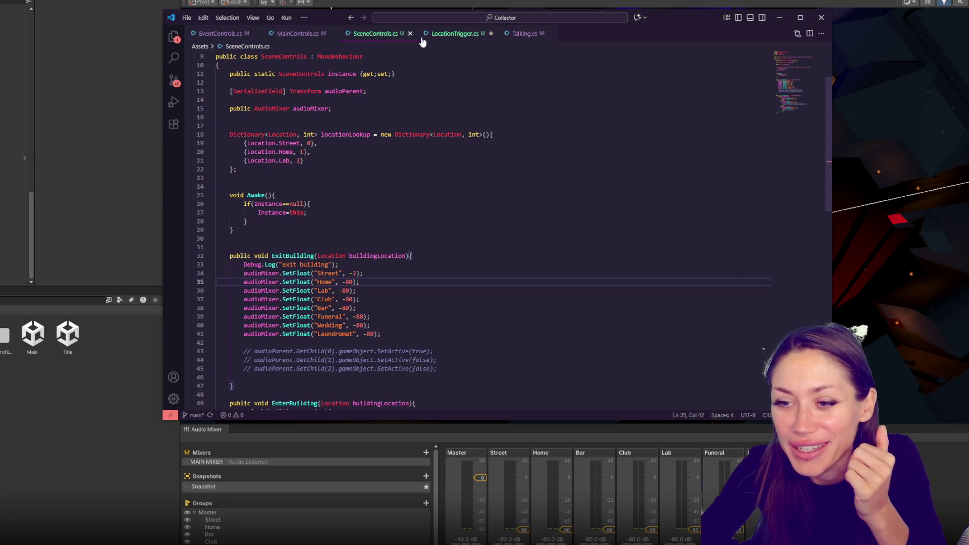
Add an empty public void EnterTrigger() method below Awake.
click(418, 222)
click(419, 239)
key(Return)
key(Return)
click(424, 232)
click(436, 243)
text(public void EnterTr)
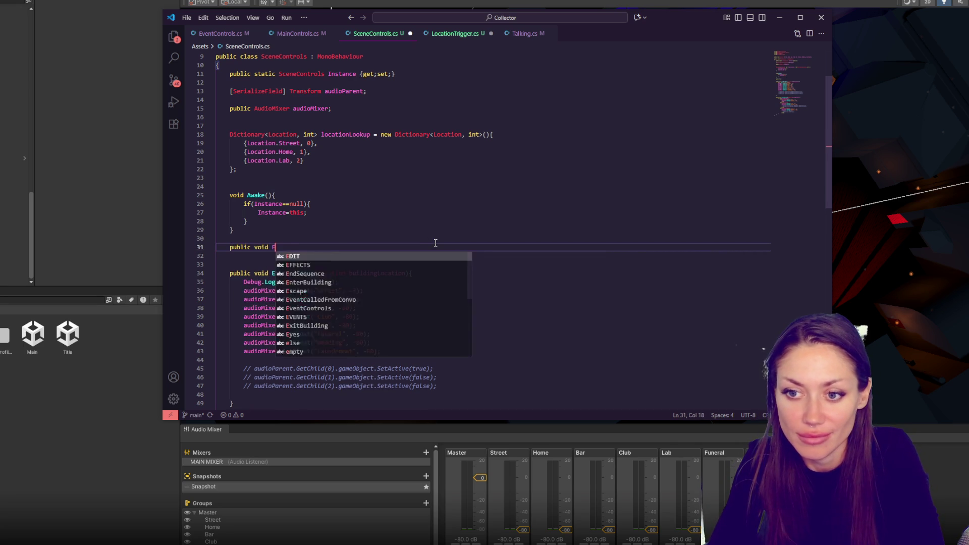
text(igger(){)
key(Return)
key(Return)
text(})
Comment EnterTrigger: 'if we're already inside, then don't do anything, otherwise, go to the new place'.
click(393, 255)
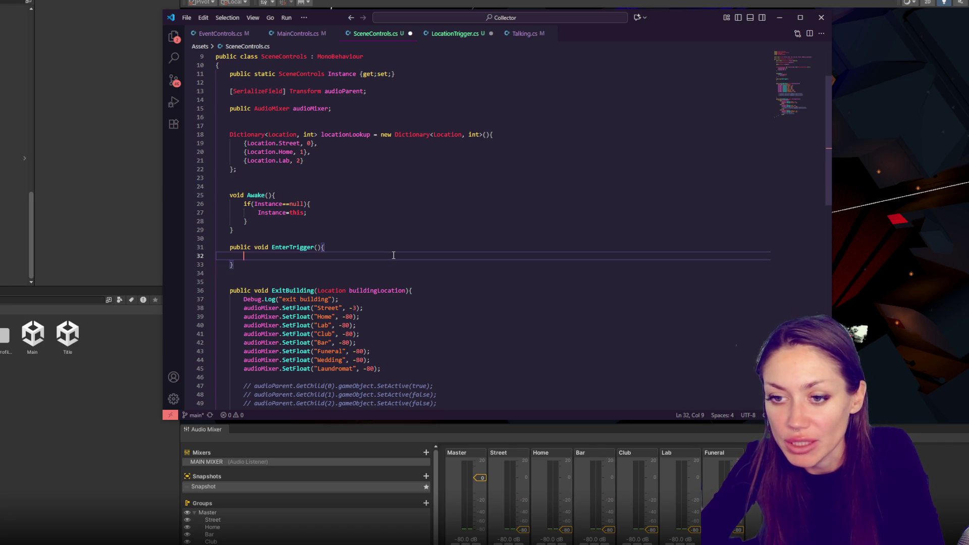
text(// if we're alred)
key(BackSpace)
text(ady inside, then do'nt)
key(BackSpace)
key(BackSpace)
key(BackSpace)
text(n't do anything)
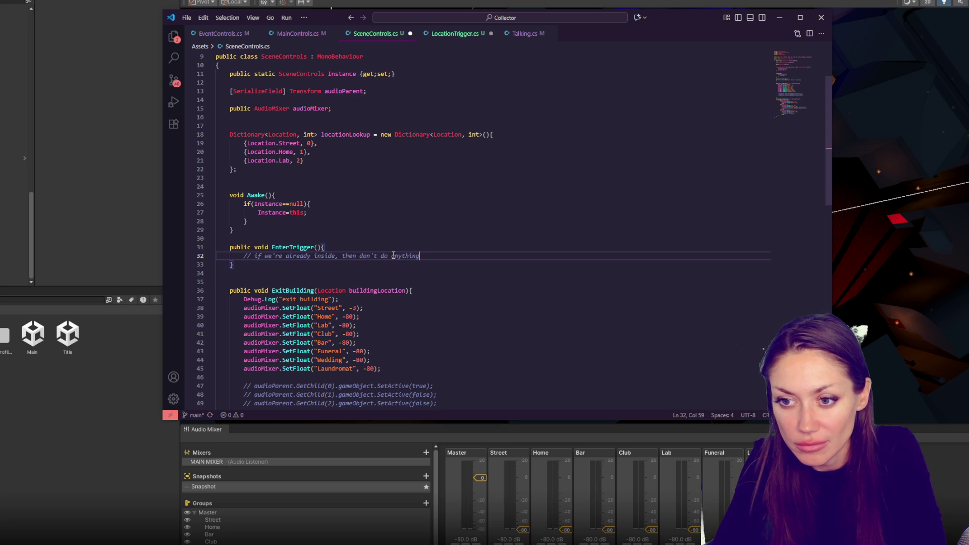
click(485, 267)
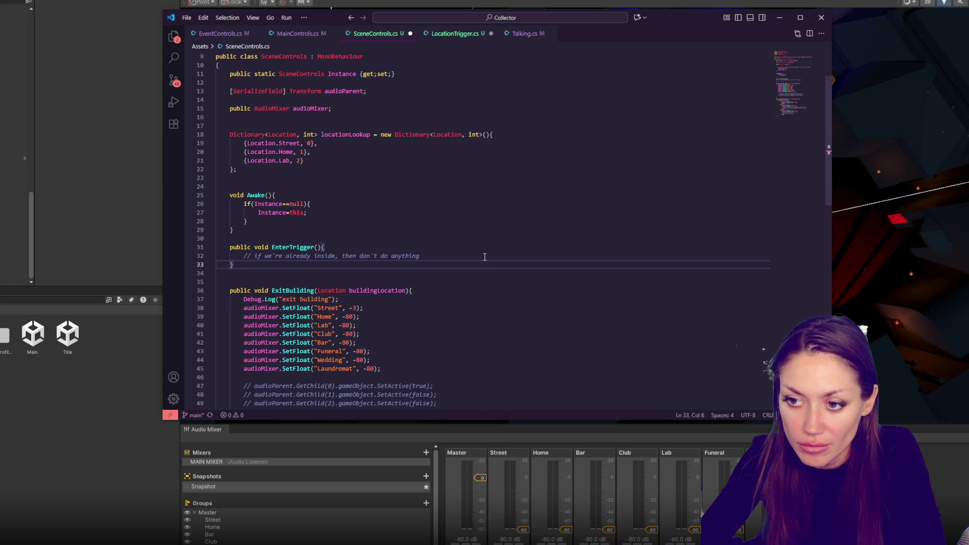
click(485, 256)
text(, otherwise, )
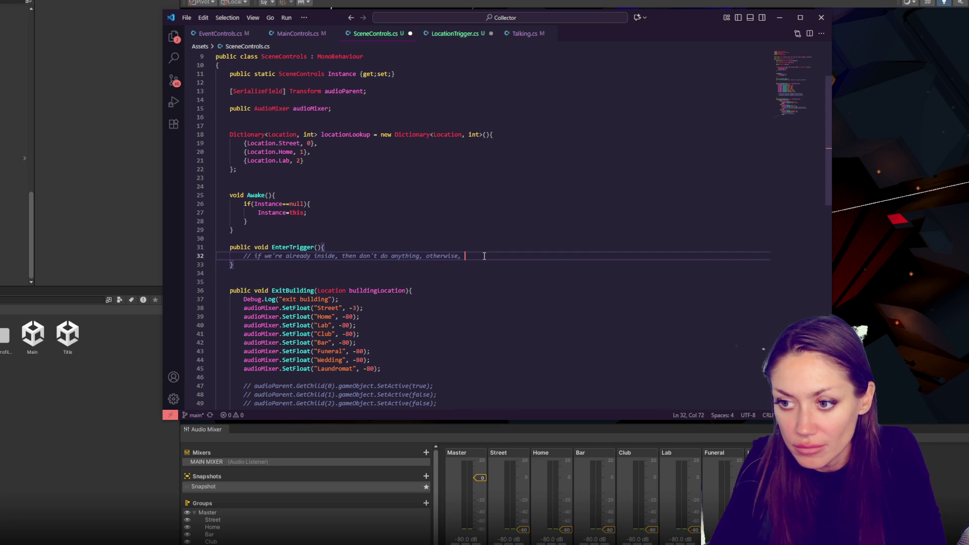
text(go to the new place)
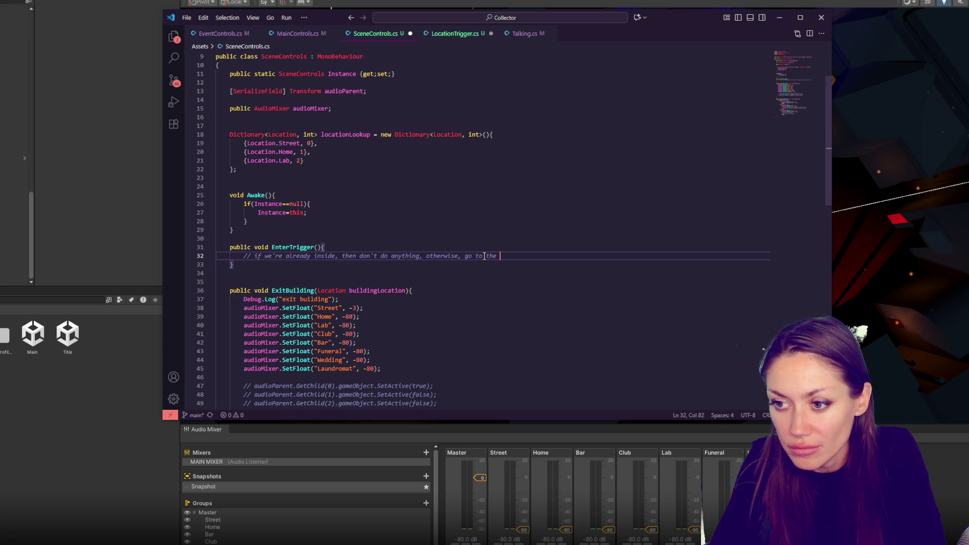
Add a public void ExitTrigger() method with a comment starting 'if we leave a trigger collider'.
click(466, 265)
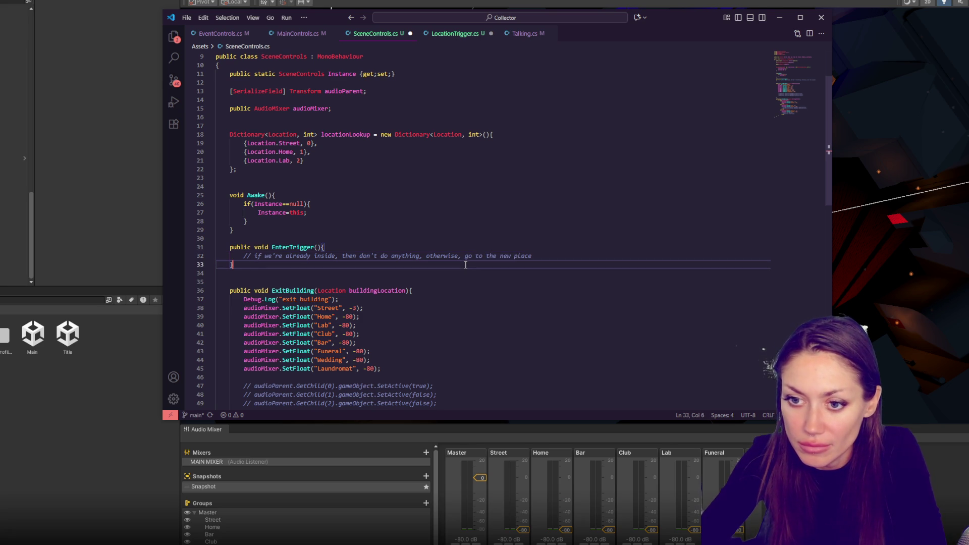
key(Return)
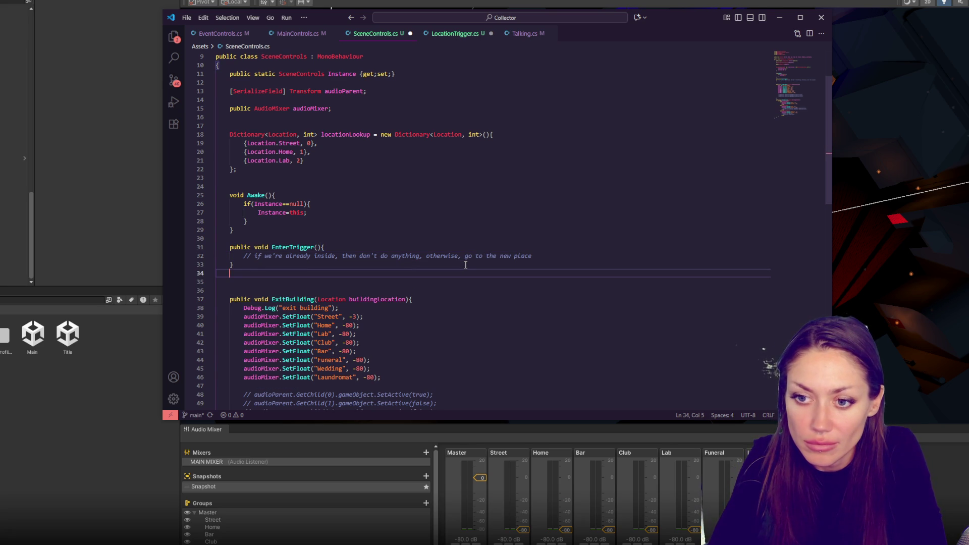
key(Return)
text(public void )
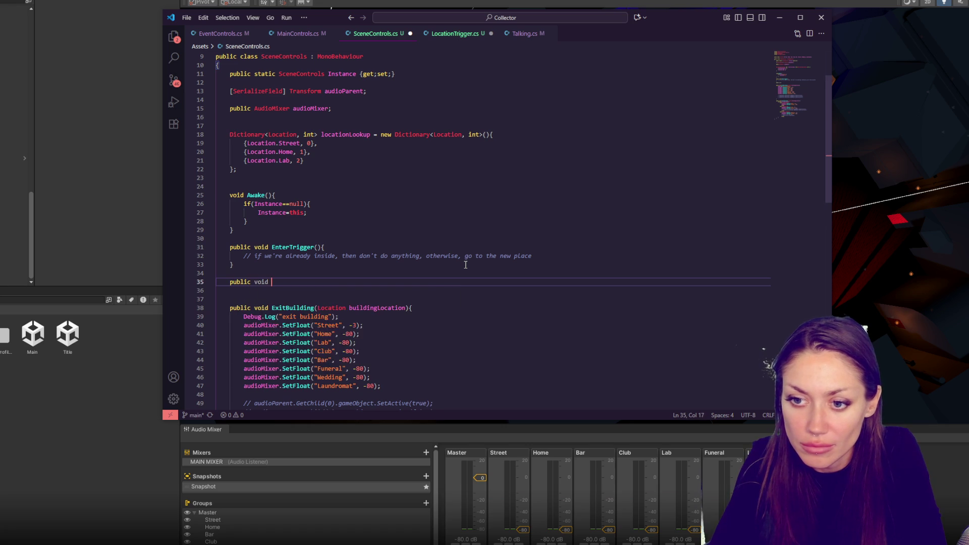
text(ExitTrig)
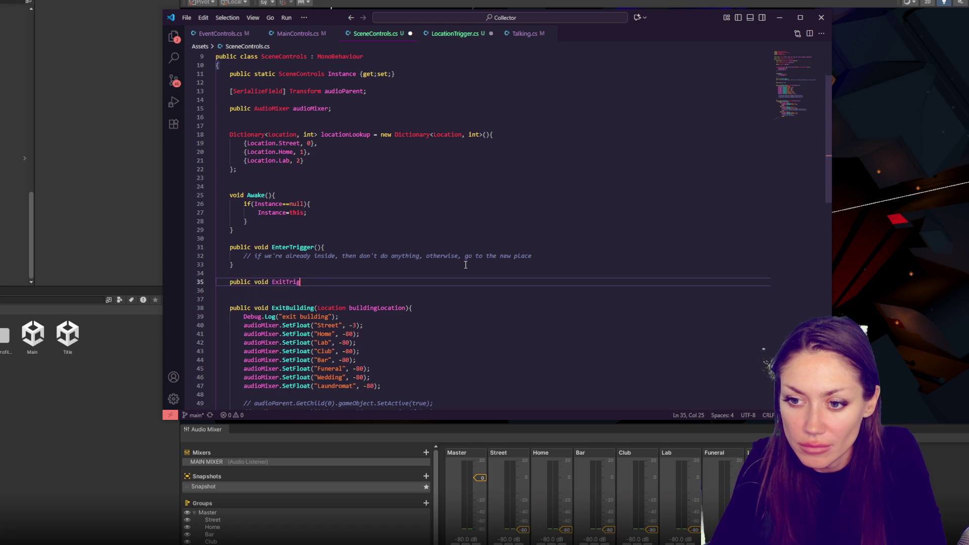
text(ger(){)
key(Return)
key(Return)
text(})
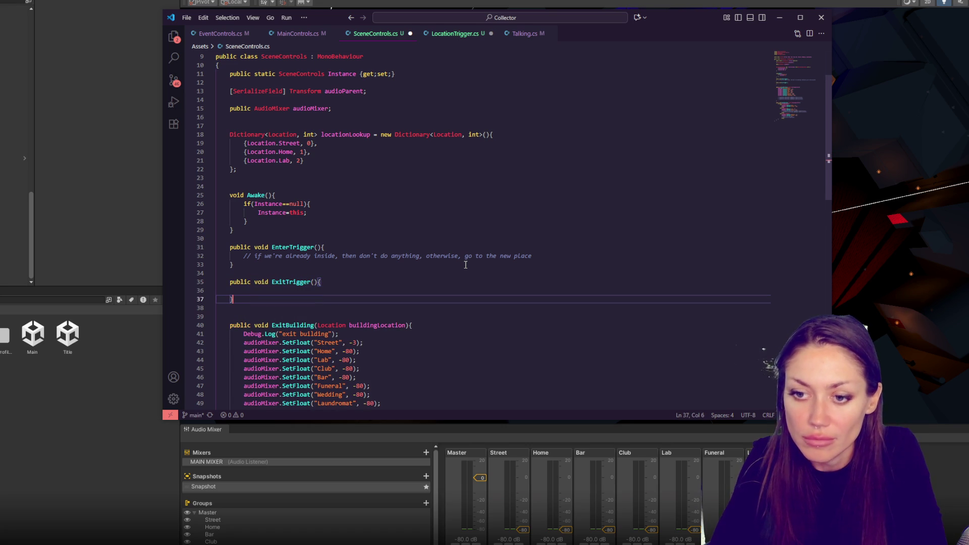
click(315, 290)
key(Tab)
key(Tab)
text(// if )
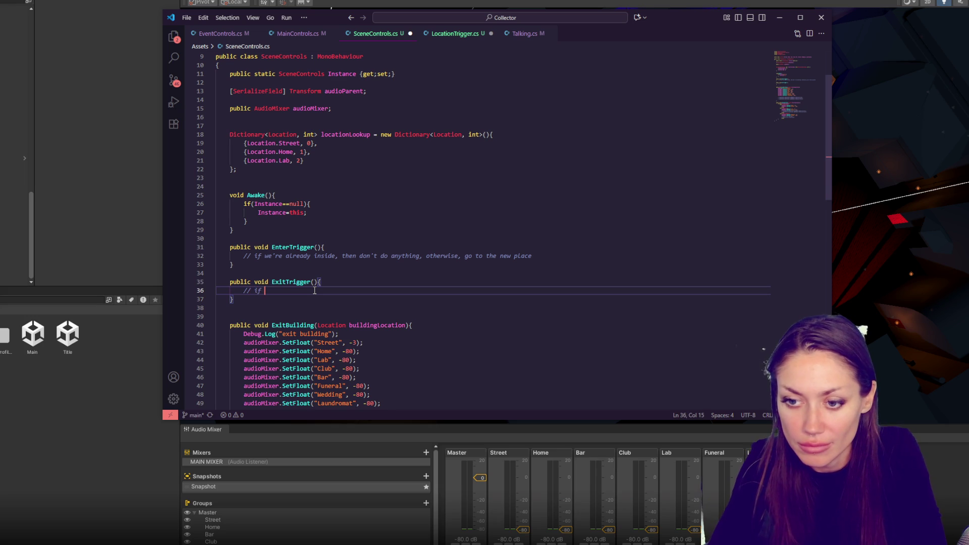
text(we leav)
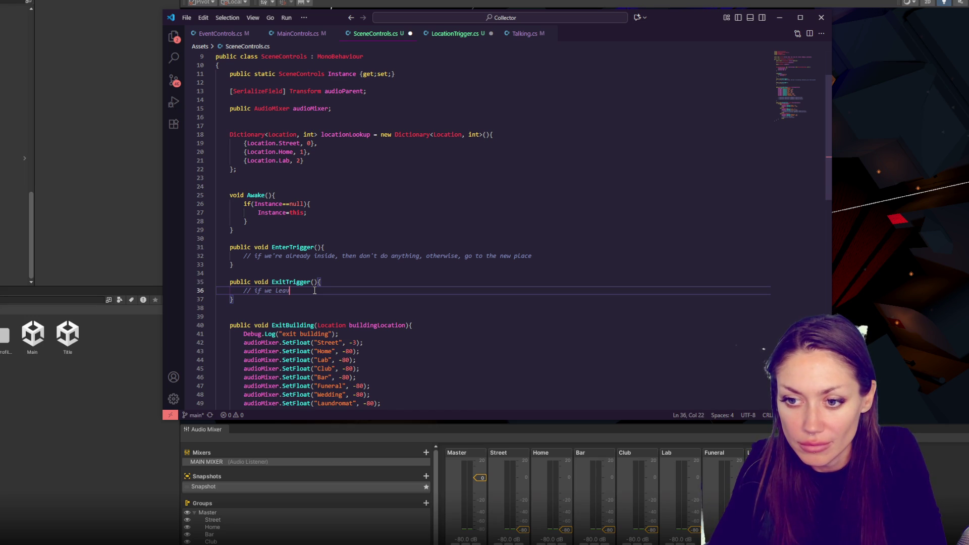
text(e a trigger collider, )
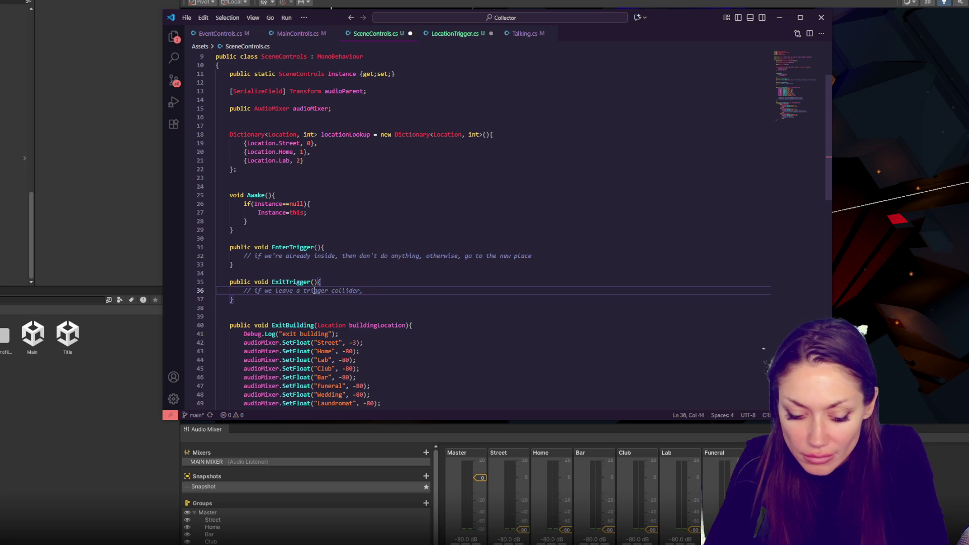
text(get teh room we're in)
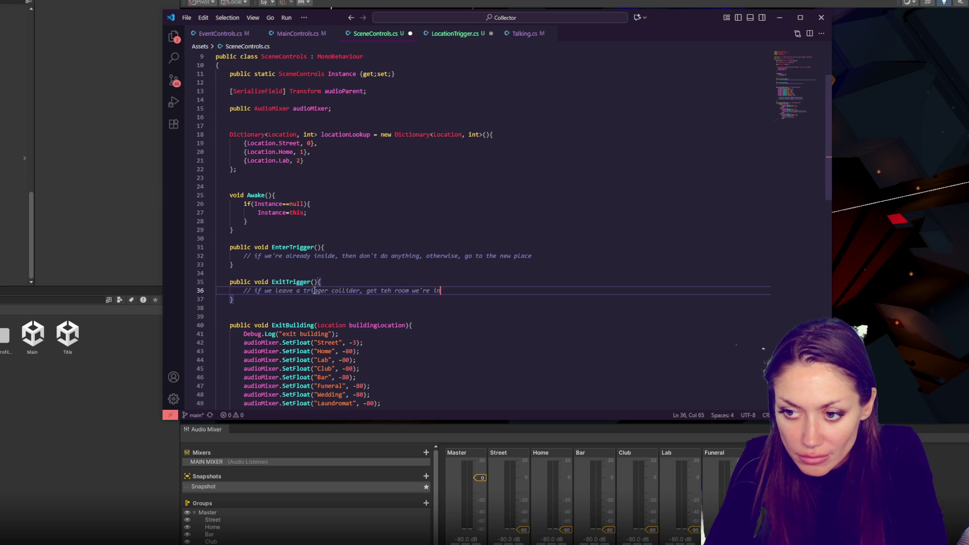
text( an d)
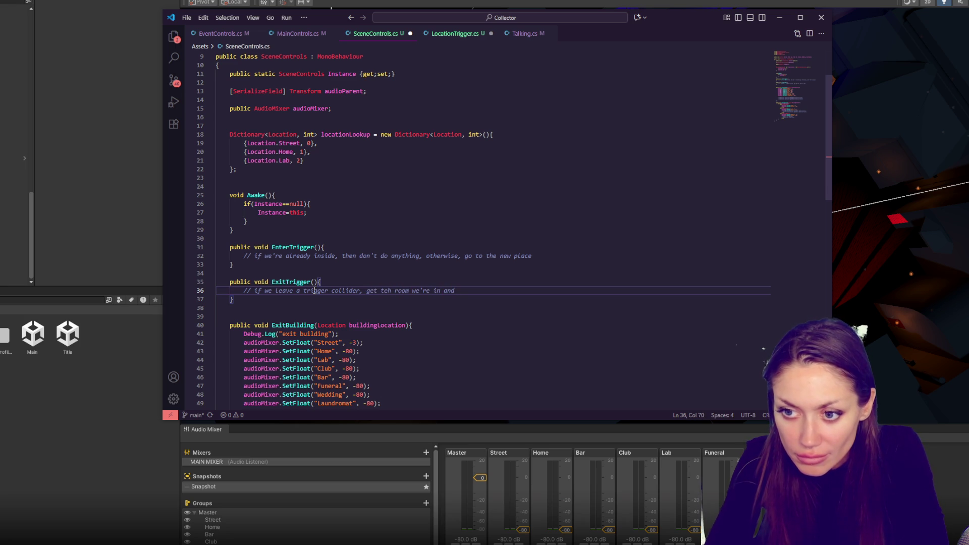
click(556, 254)
key(Return)
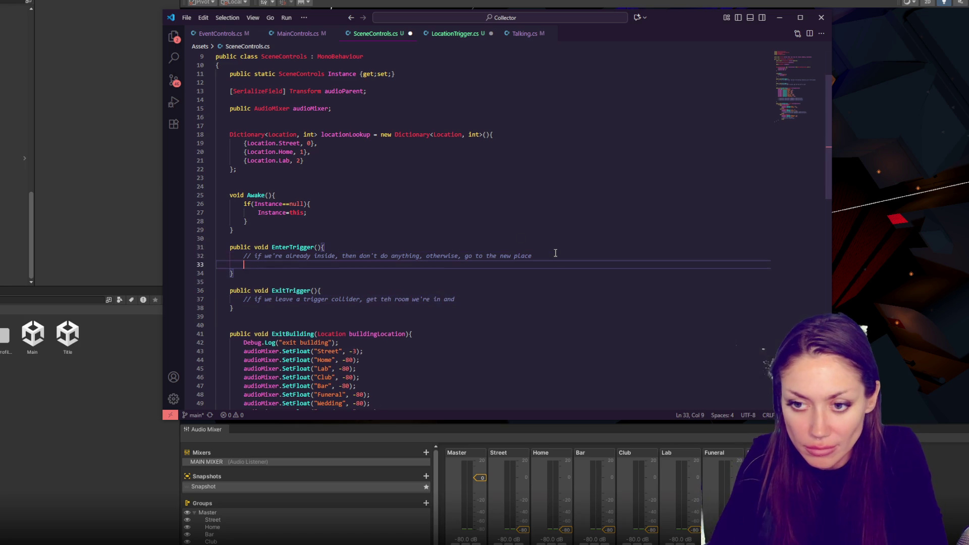
Complete the box-counting comments in both methods, comment out line 33, and save.
text(get the room we're in and add one to the number of boxes we're in)
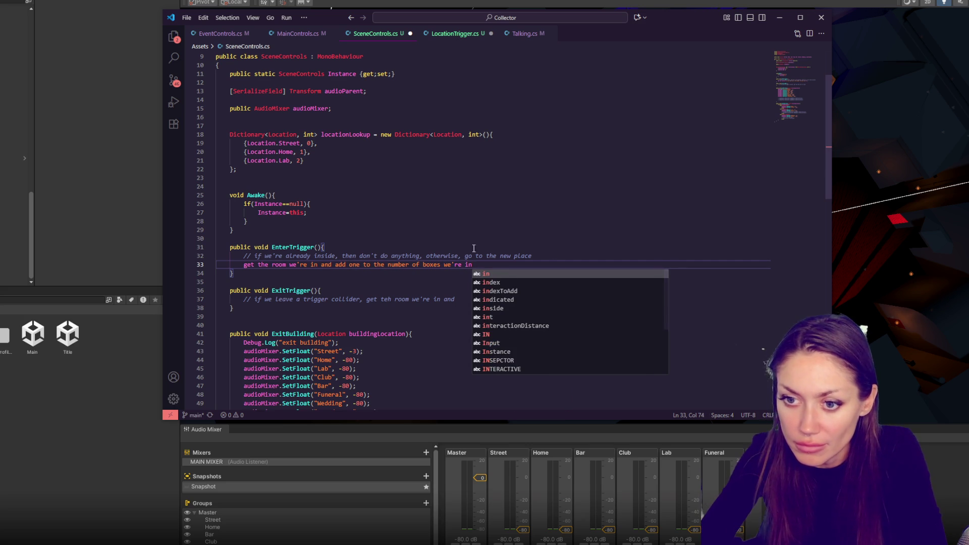
click(243, 264)
text(//)
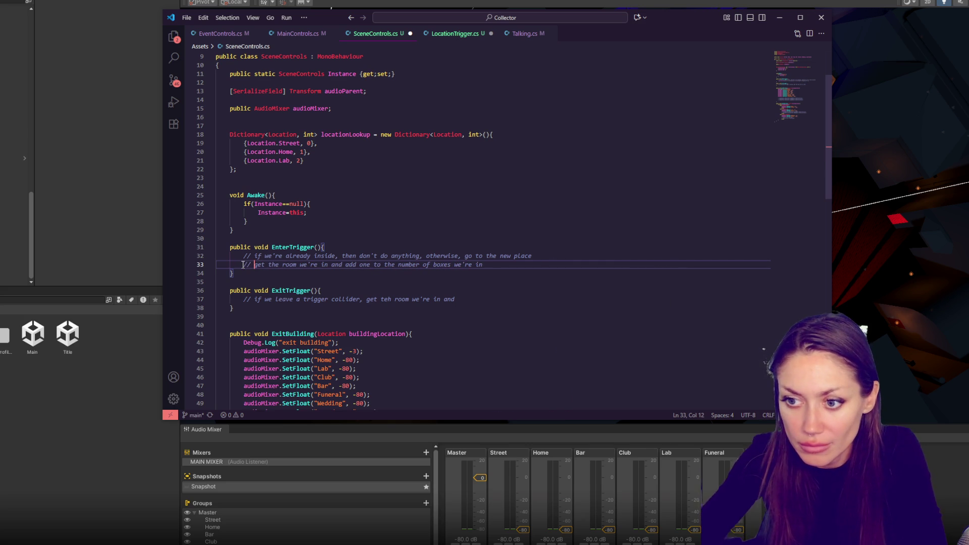
click(527, 299)
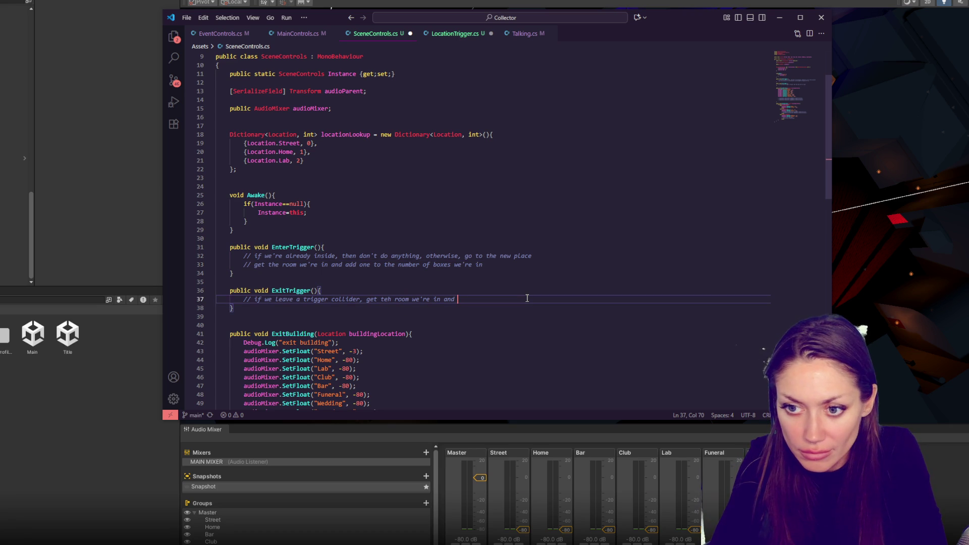
text(the number of box)
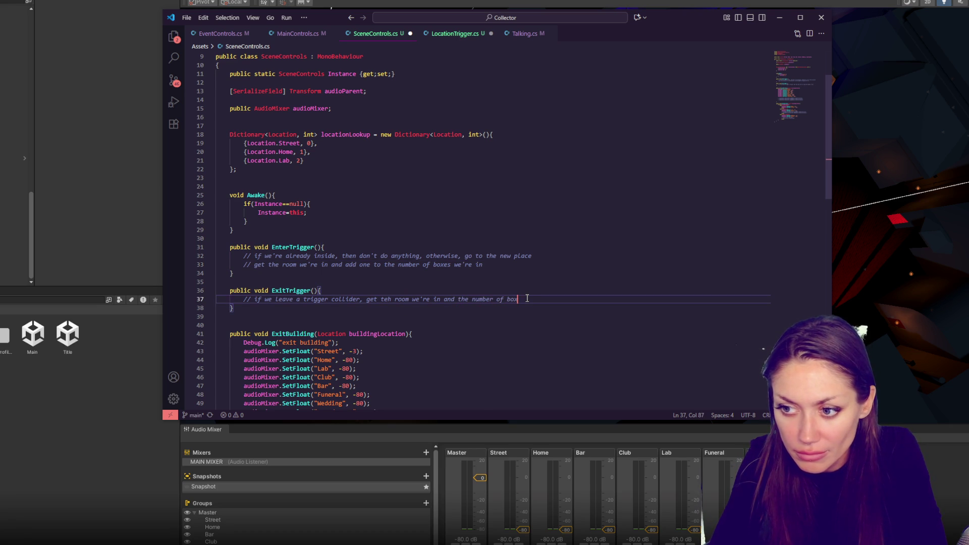
text(es we're in.)
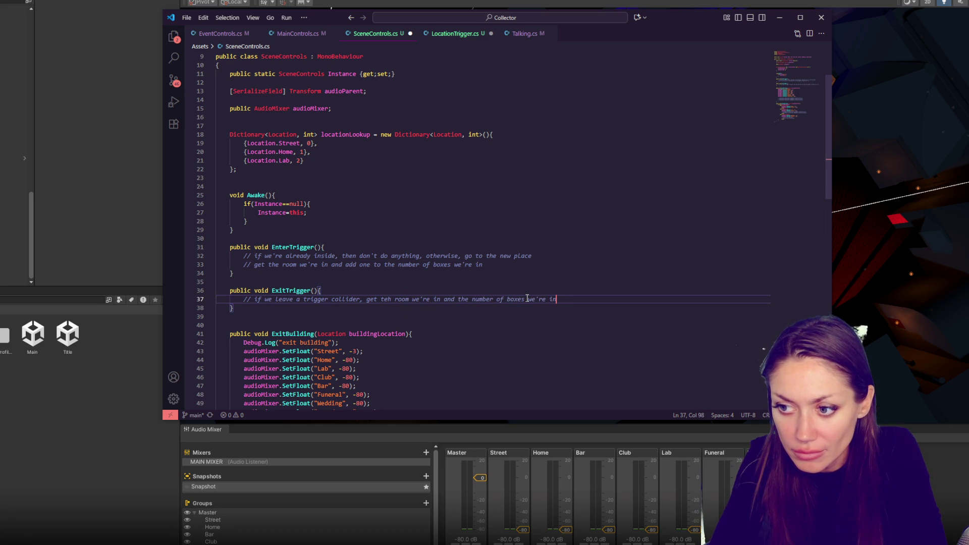
key(Return)
text(// bring i)
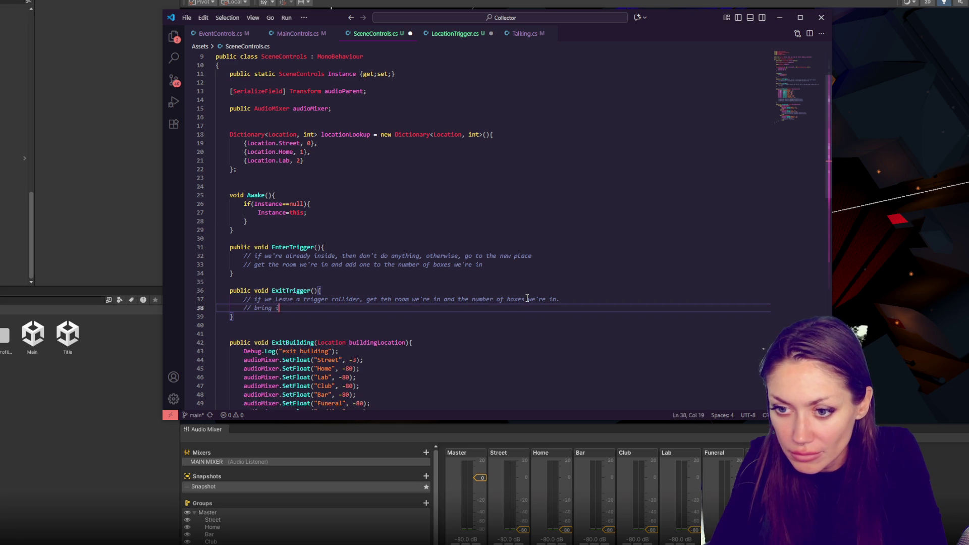
text(t down by one and i)
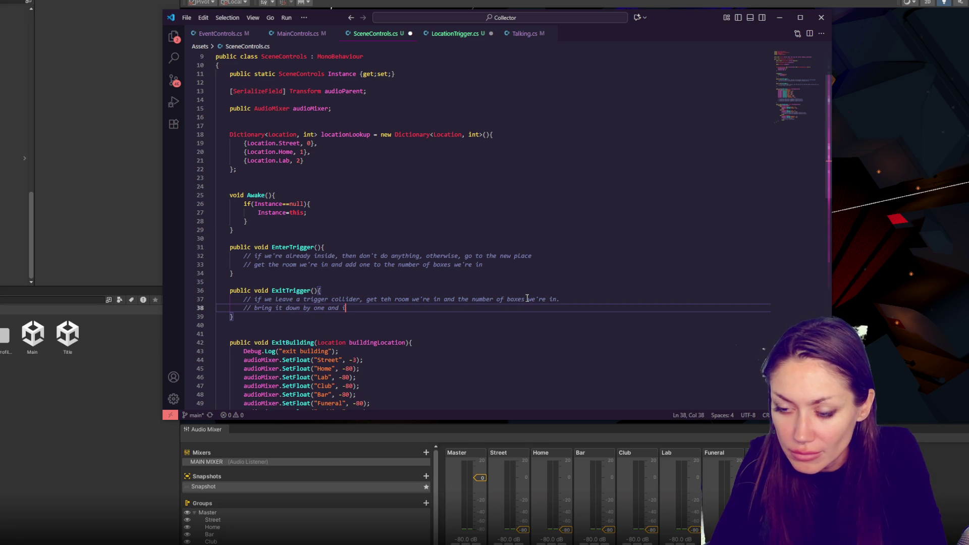
text(f it's zero, we've left the building)
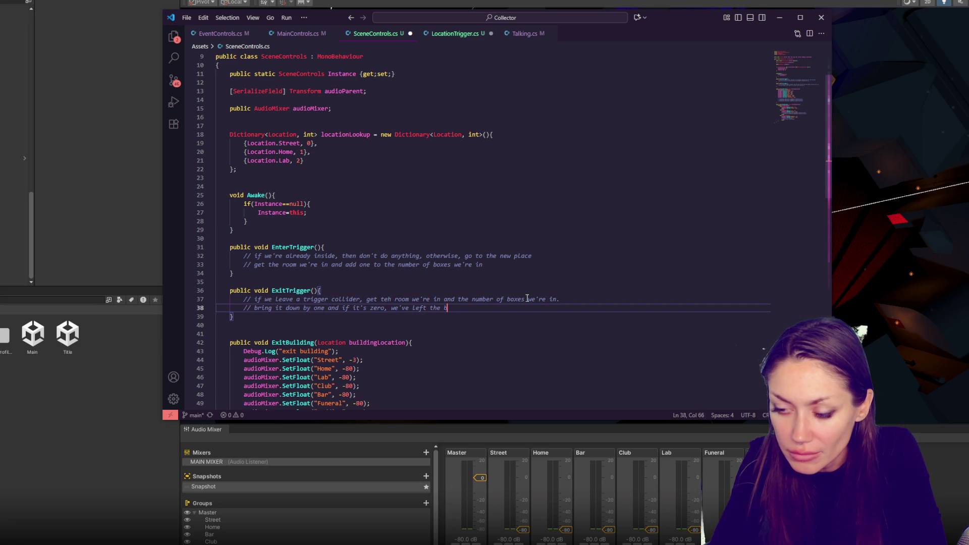
key(Return)
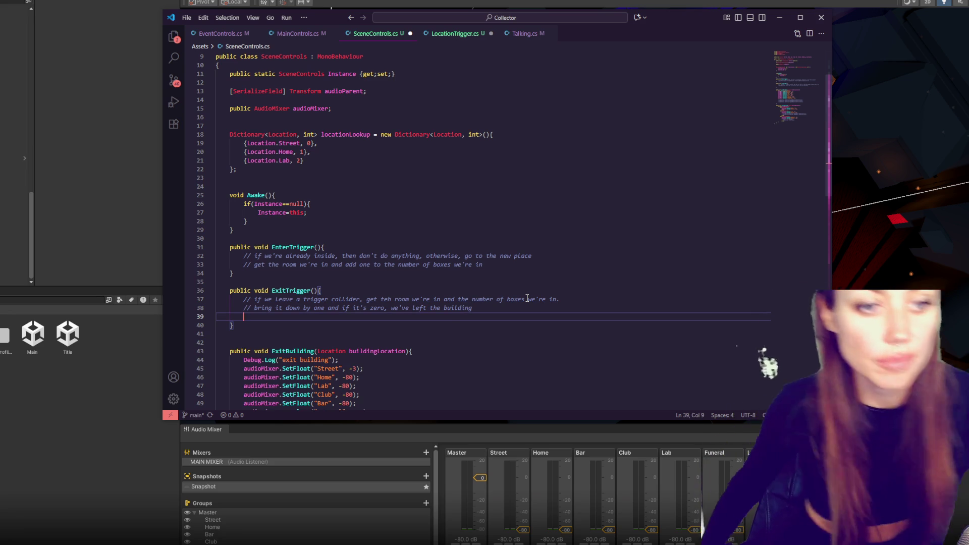
key(ctrl+s)
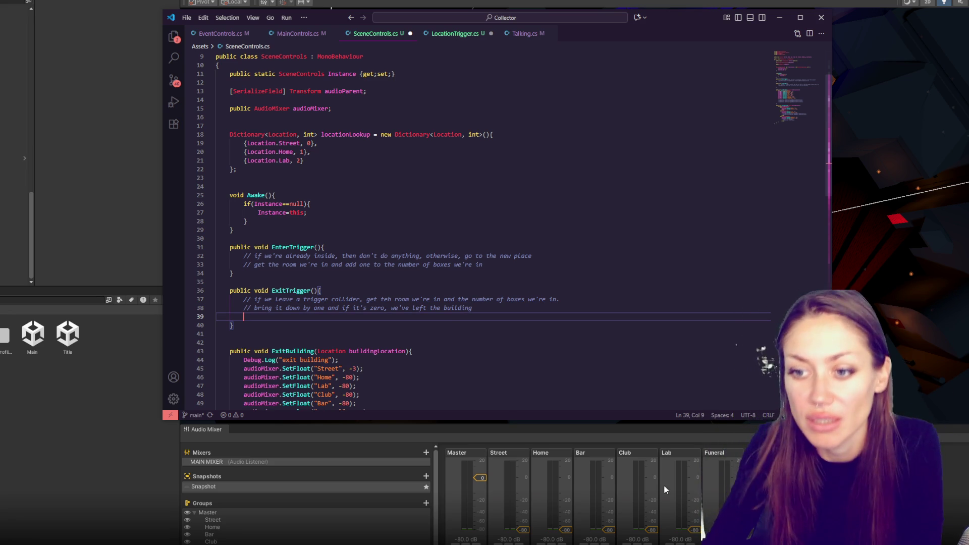
Copy ExitBuilding's Location buildingLocation parameter into ExitTrigger and EnterTrigger.
click(319, 247)
drag(405, 352, 318, 353)
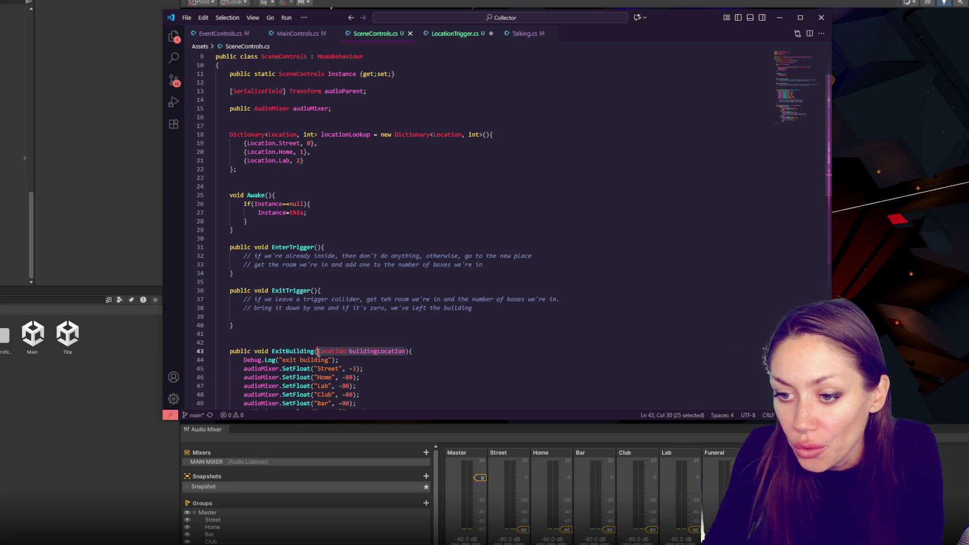
key(ctrl+c)
click(313, 291)
key(ctrl+v)
click(316, 247)
key(ctrl+v)
click(383, 154)
Add a public int numOfCollidersForThisLocation field below audioMixer, save, and return to Unity.
click(410, 110)
key(Return)
key(Return)
text(pu)
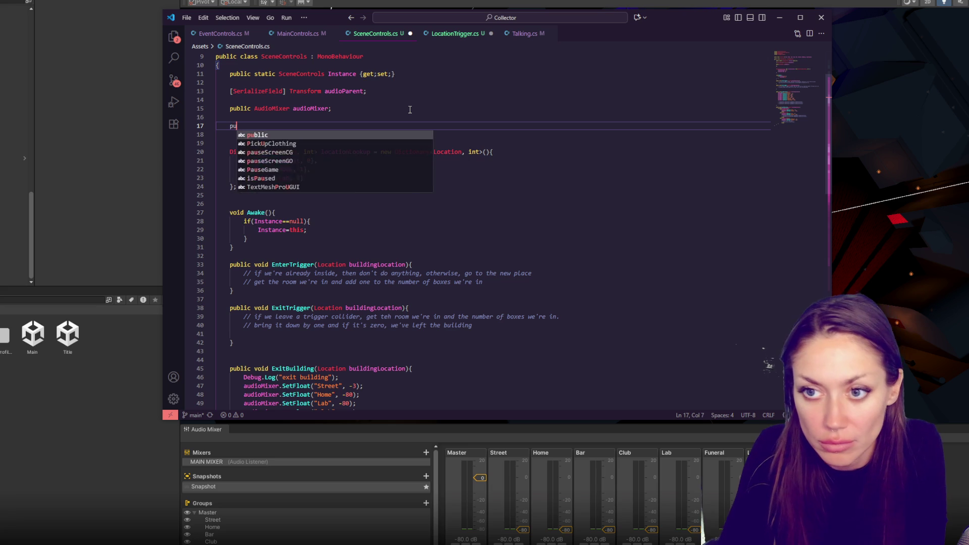
text(blic int numOfCc)
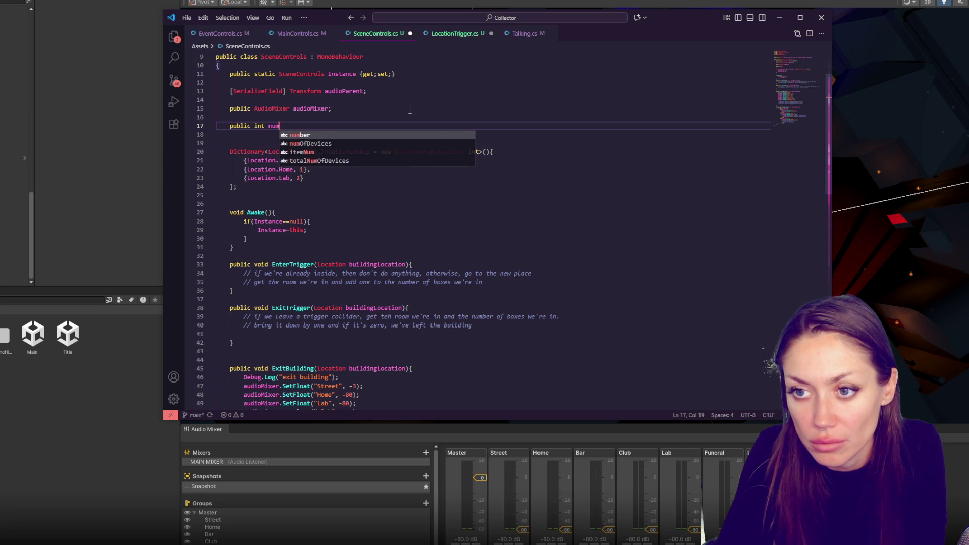
text(lliders)
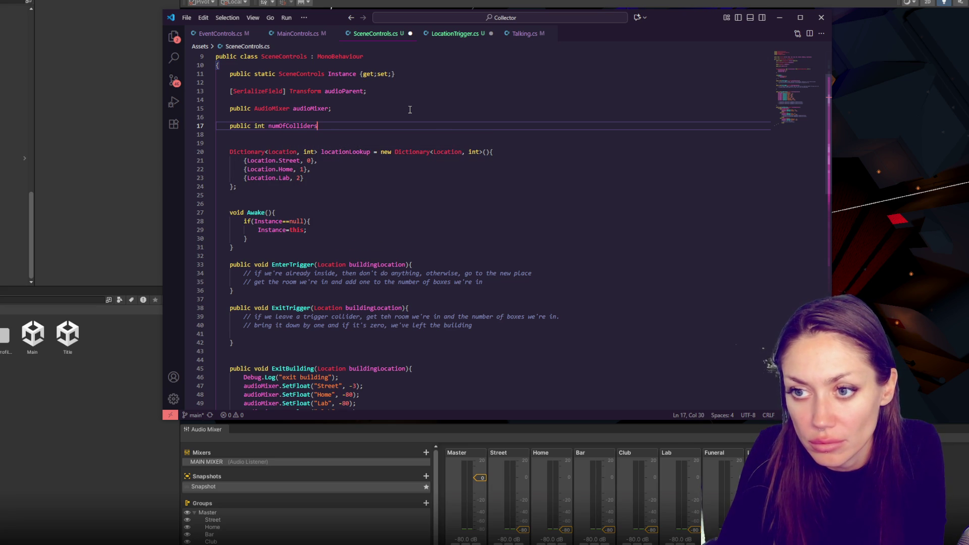
text(ForThisLocation;)
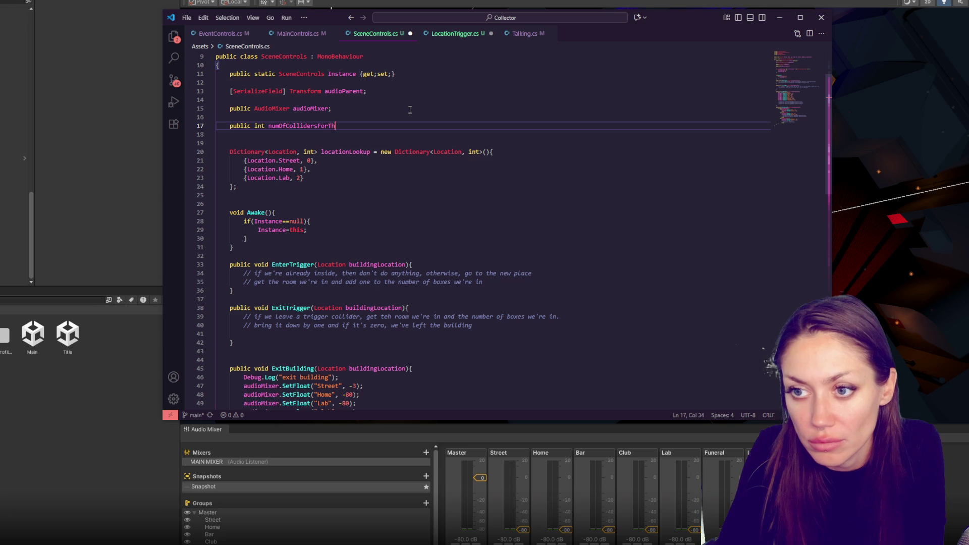
key(ctrl+s)
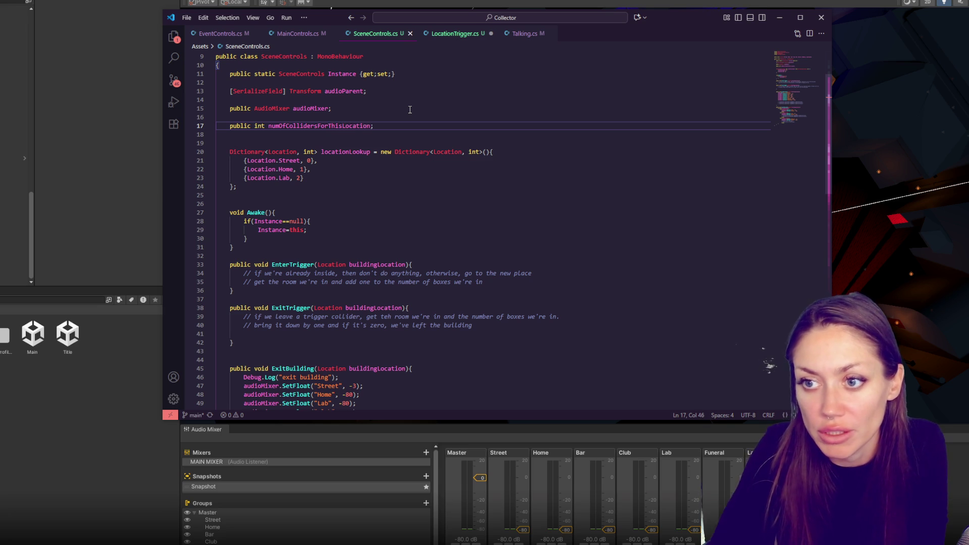
click(265, 125)
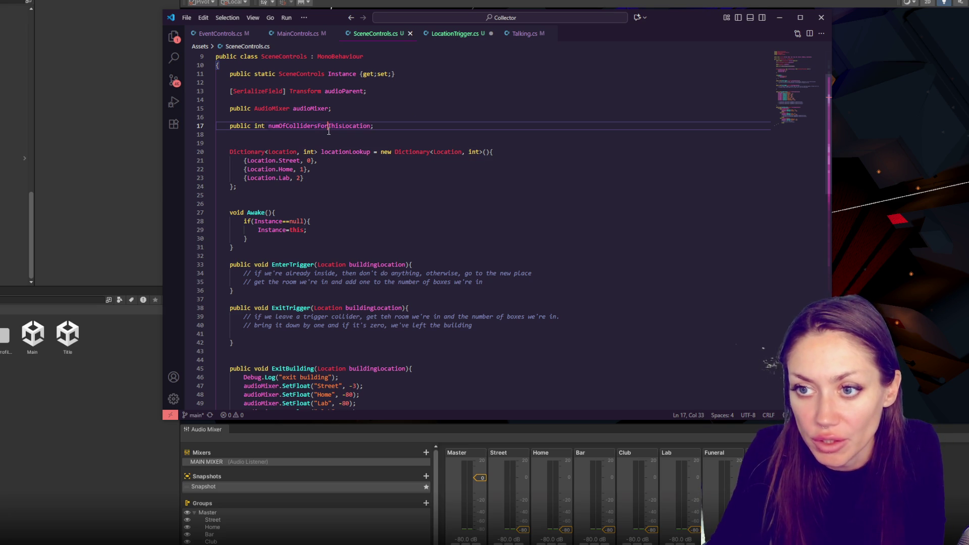
double_click(379, 265)
click(466, 262)
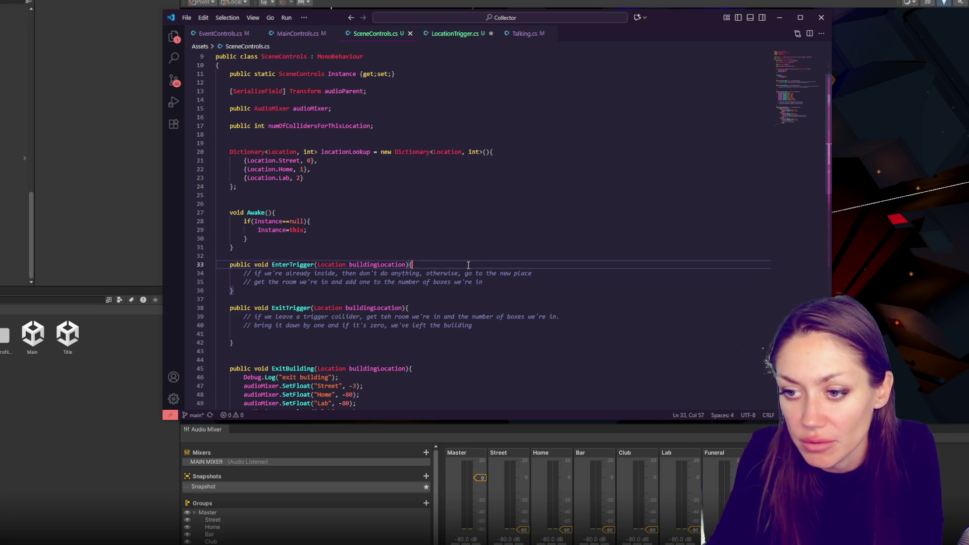
scroll(399, 151, down, 5)
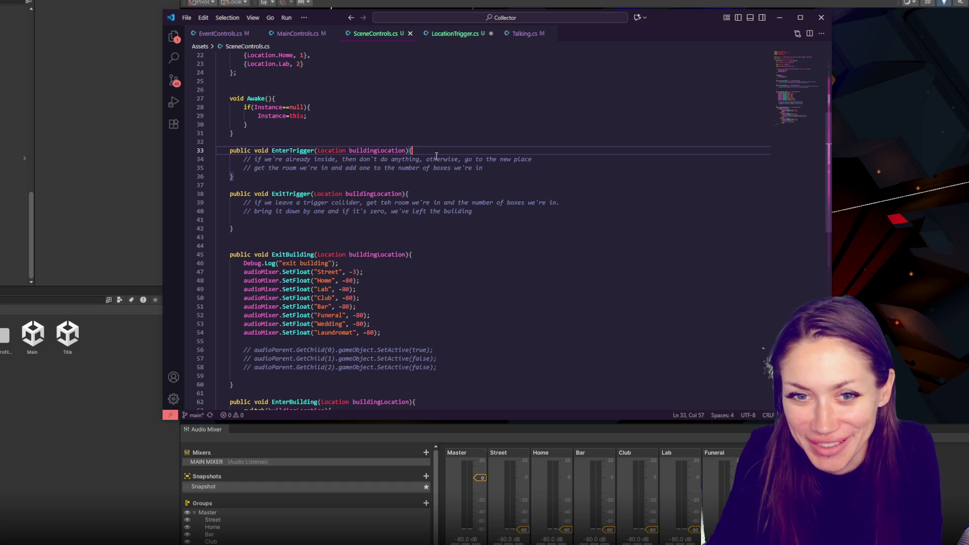
click(56, 231)
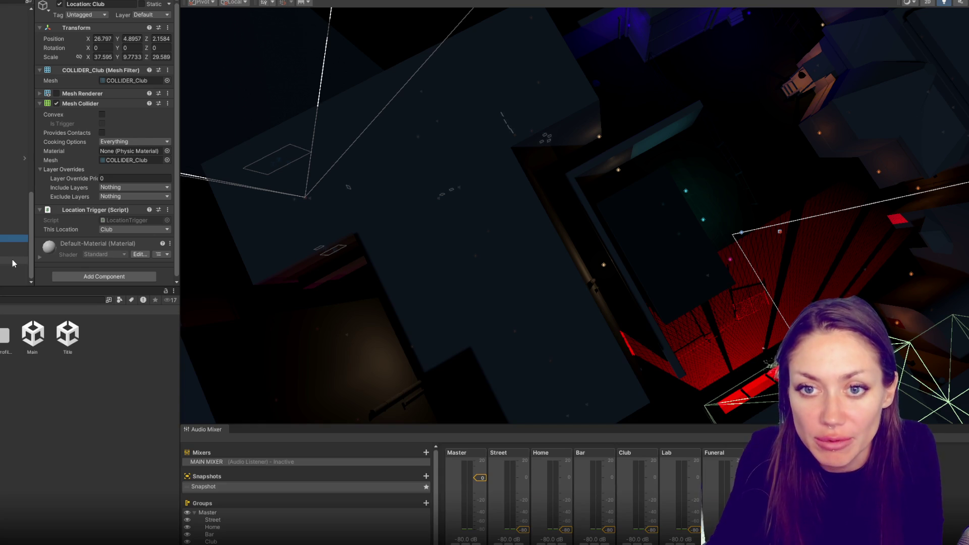
Select Location: Funeral, orbit to its mesh collider, and toggle Convex on and off, leaving it off.
right_click(125, 104)
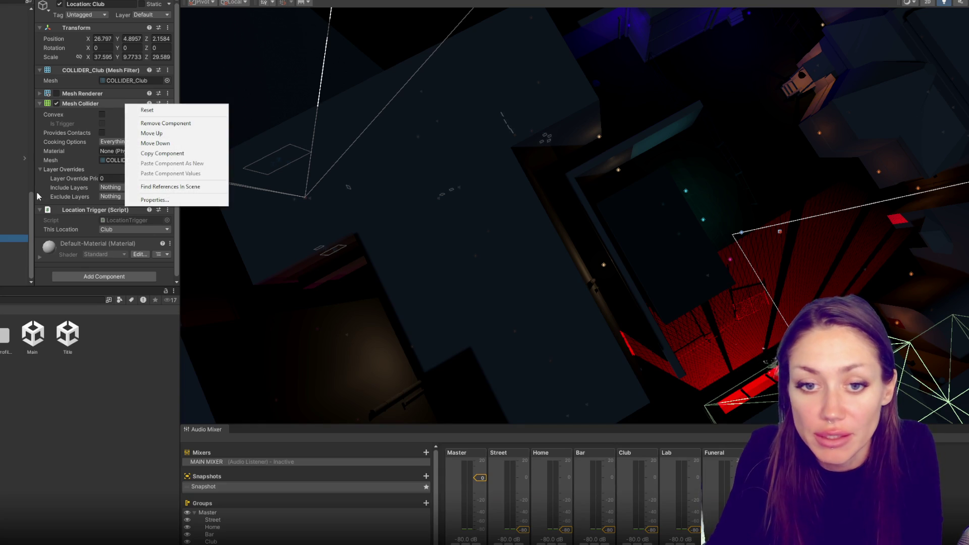
click(14, 252)
click(6, 245)
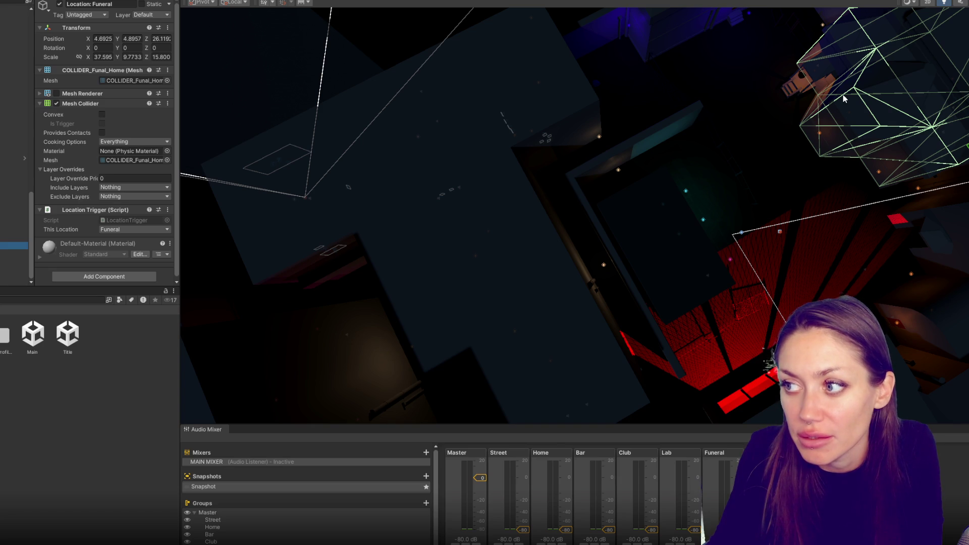
drag(843, 95, 717, 144)
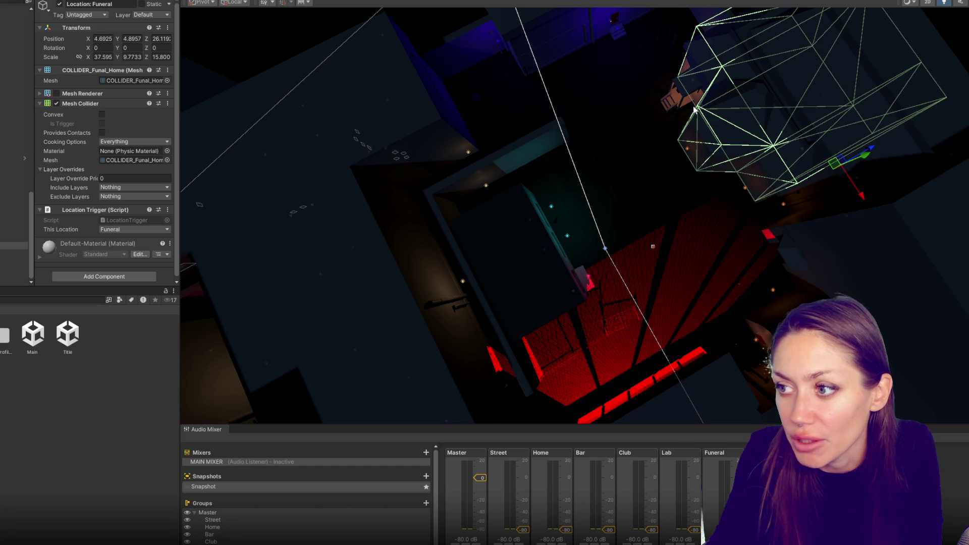
click(102, 115)
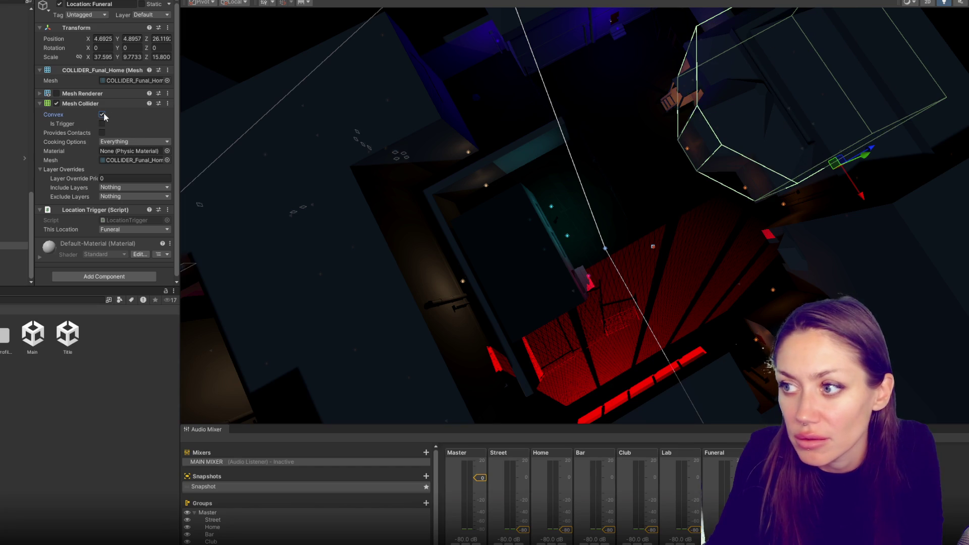
click(103, 115)
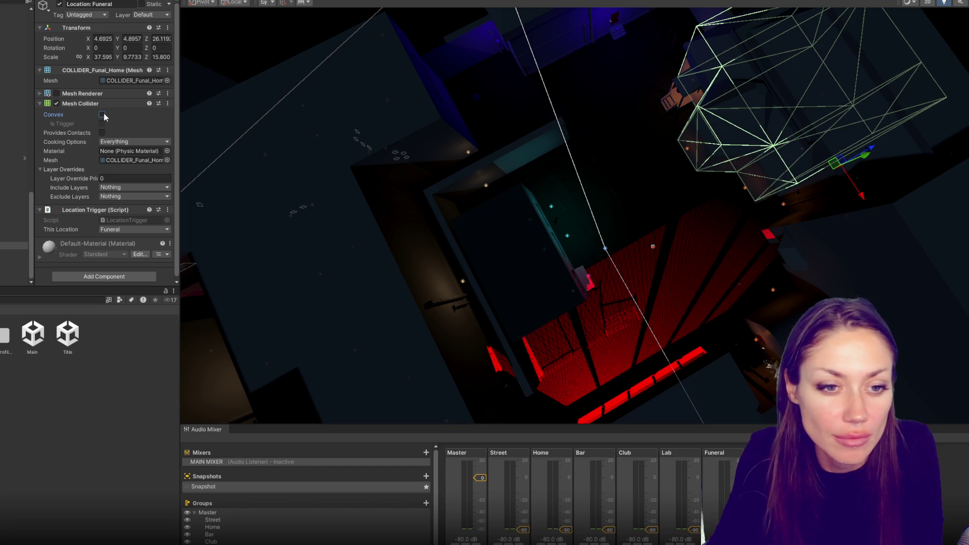
click(102, 115)
click(103, 115)
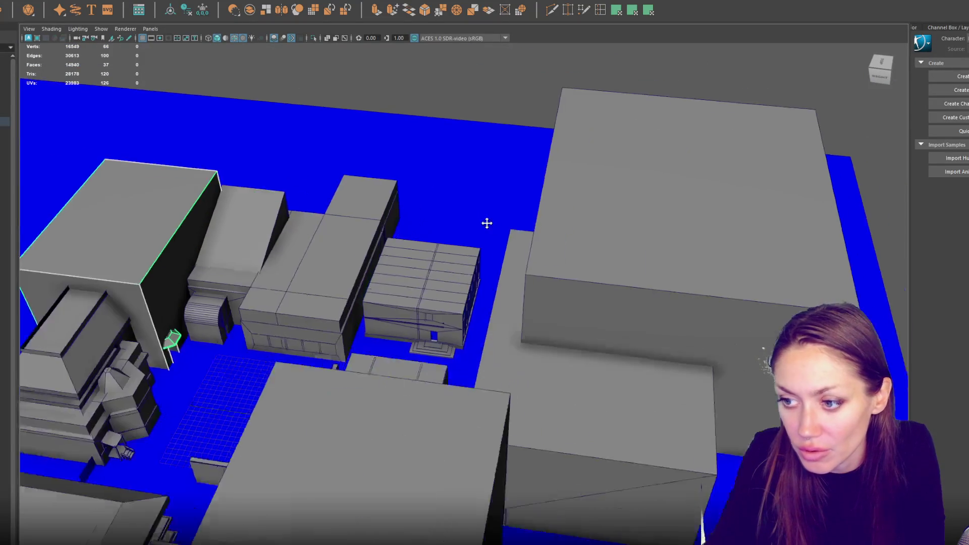
Select and inspect the city building boxes, duplicating one, and frame the octagonal tower.
click(577, 210)
scroll(279, 316, down, 5)
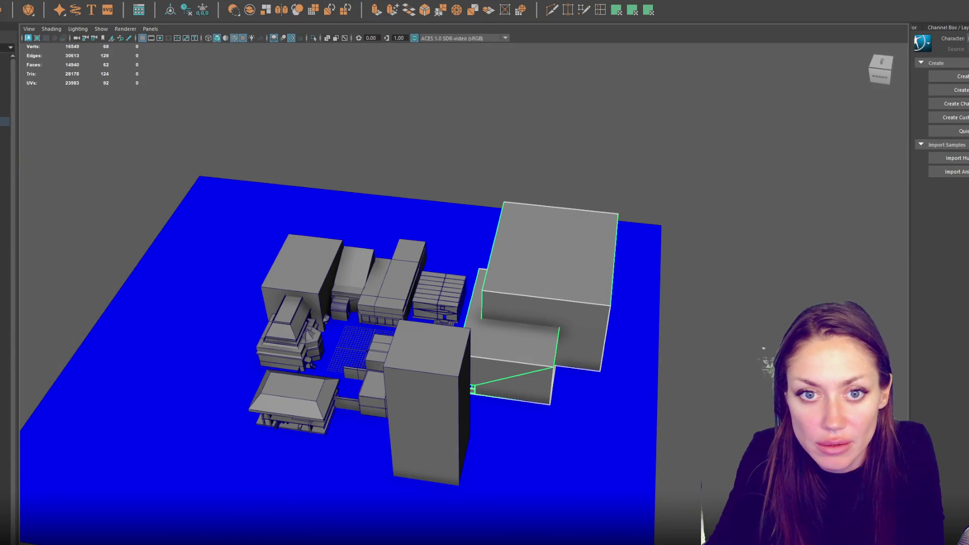
click(372, 393)
shift+click(391, 288)
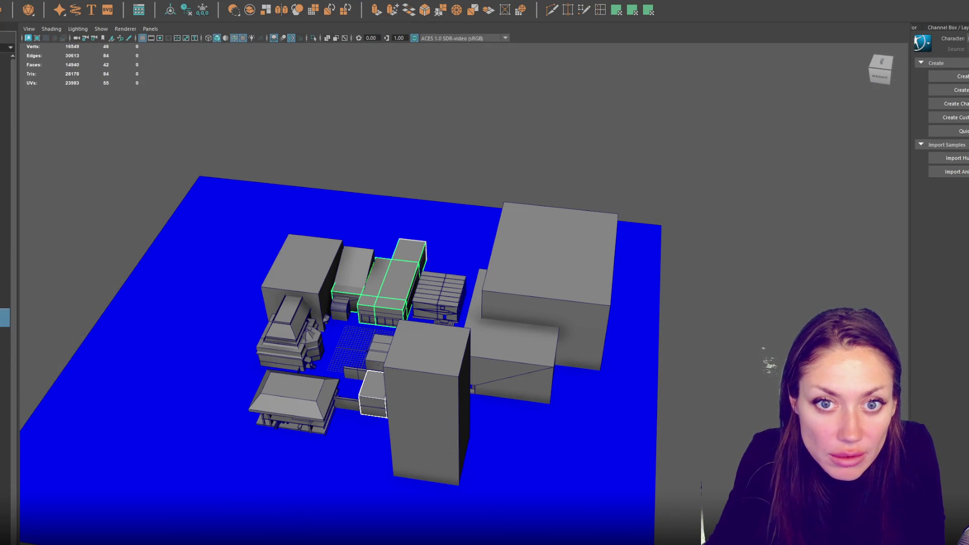
key(Escape)
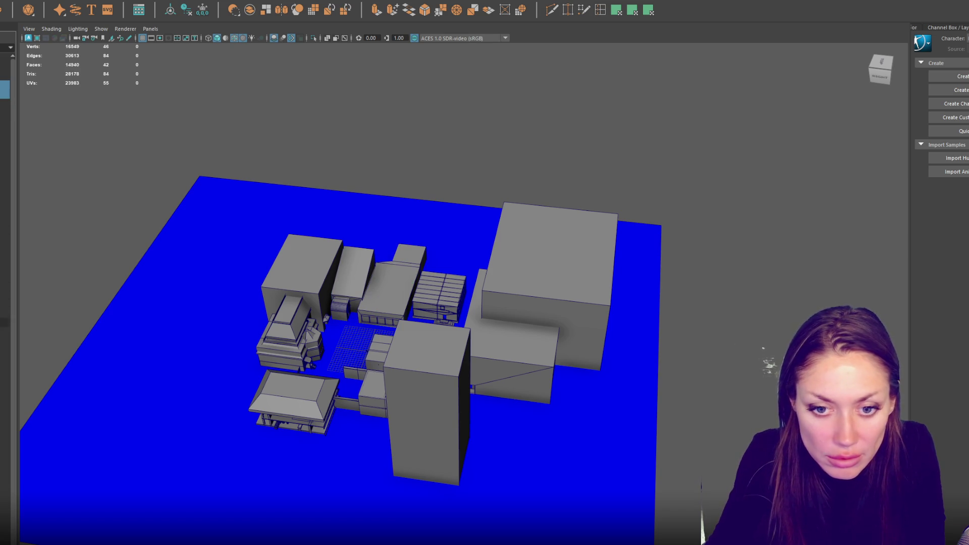
click(310, 333)
key(ctrl+d)
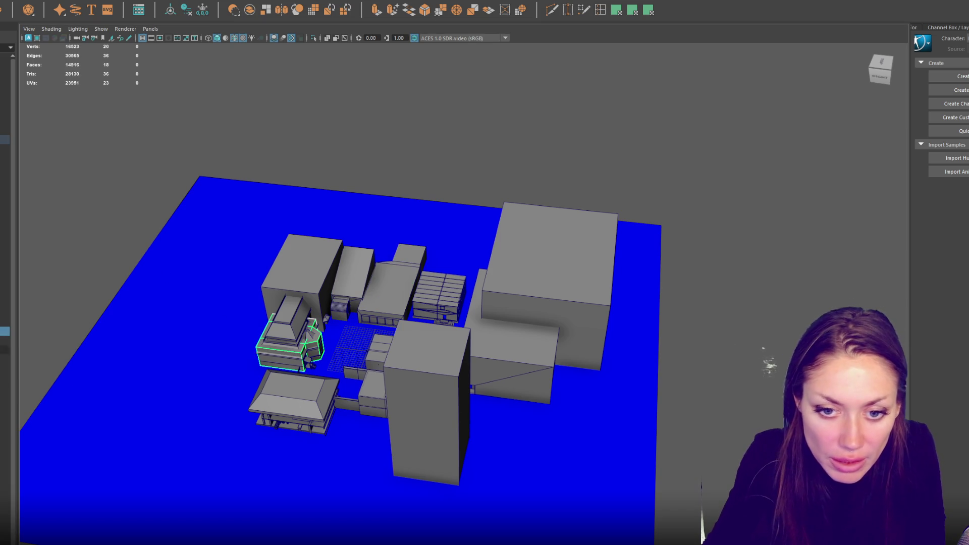
click(5, 76)
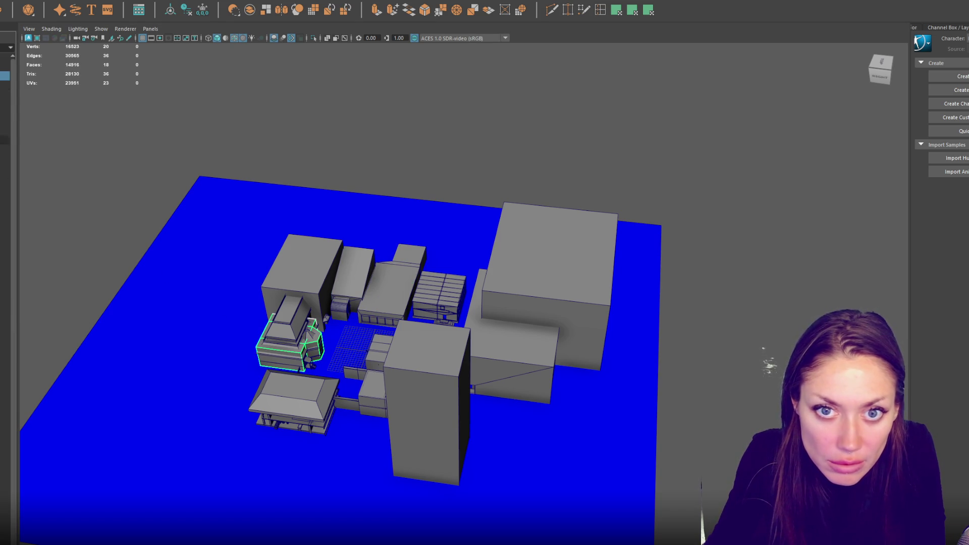
click(5, 140)
click(5, 85)
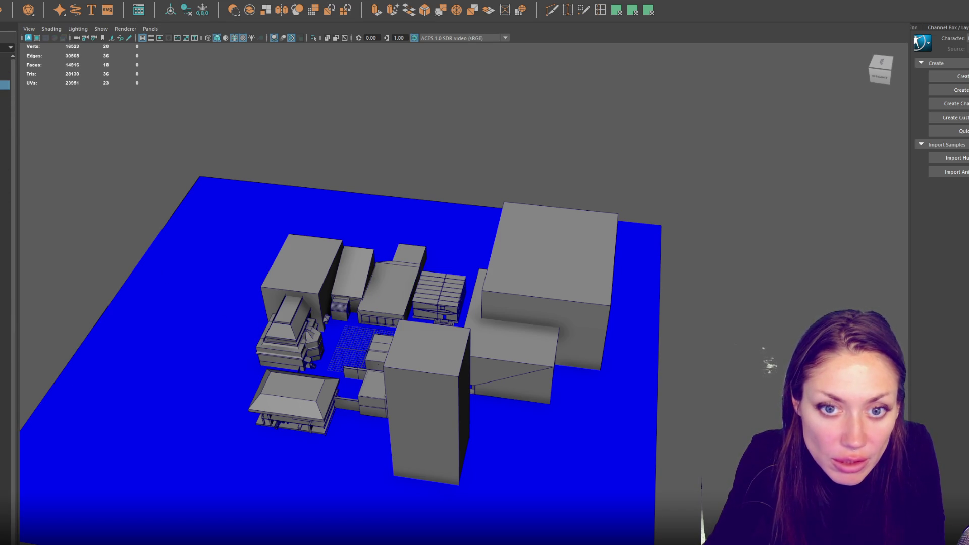
key(f)
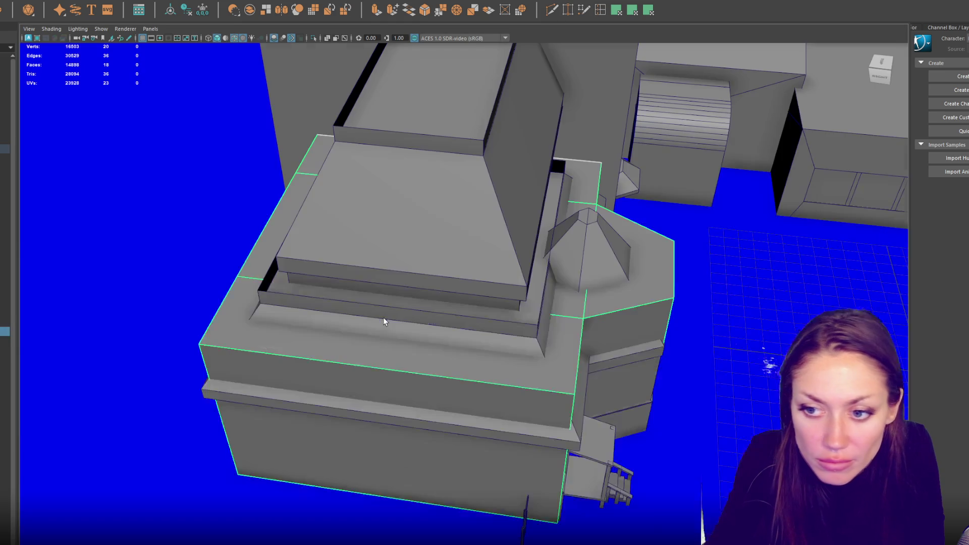
click(631, 310)
drag(632, 313, 527, 294)
scroll(335, 329, down, 5)
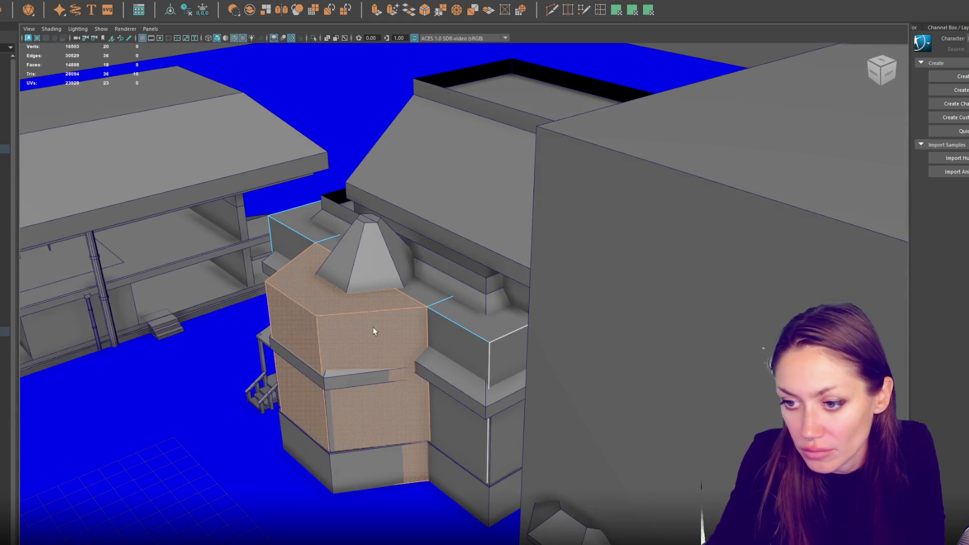
Isolate the tower's collider box, Fill Hole on its open border edge, then restore the full scene.
drag(290, 125, 682, 464)
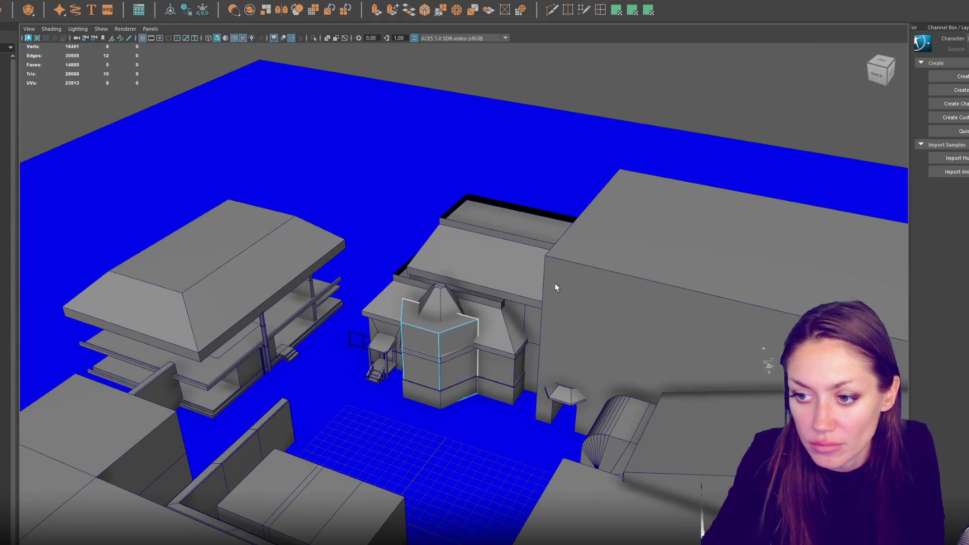
right_click(399, 313)
key(f)
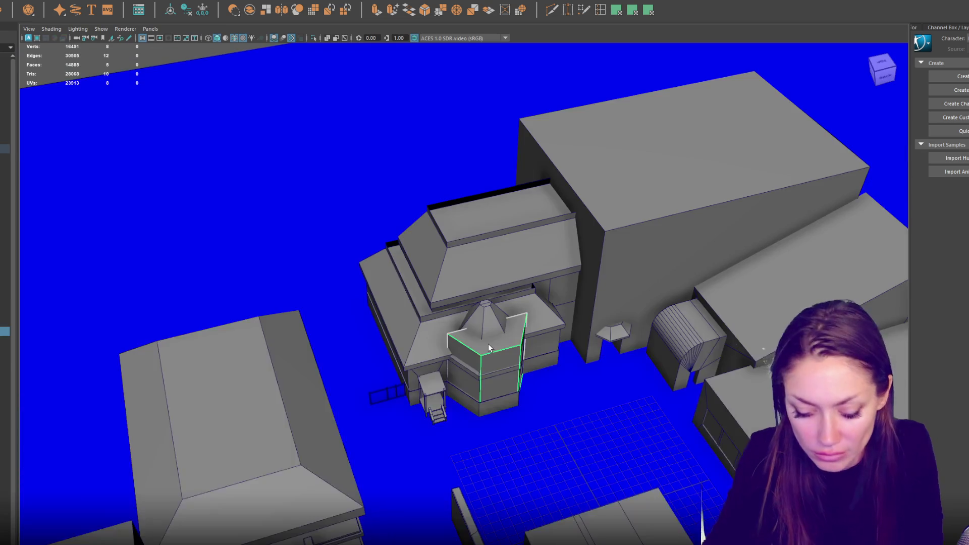
key(ctrl+1)
drag(489, 362, 536, 201)
right_click(504, 263)
click(505, 259)
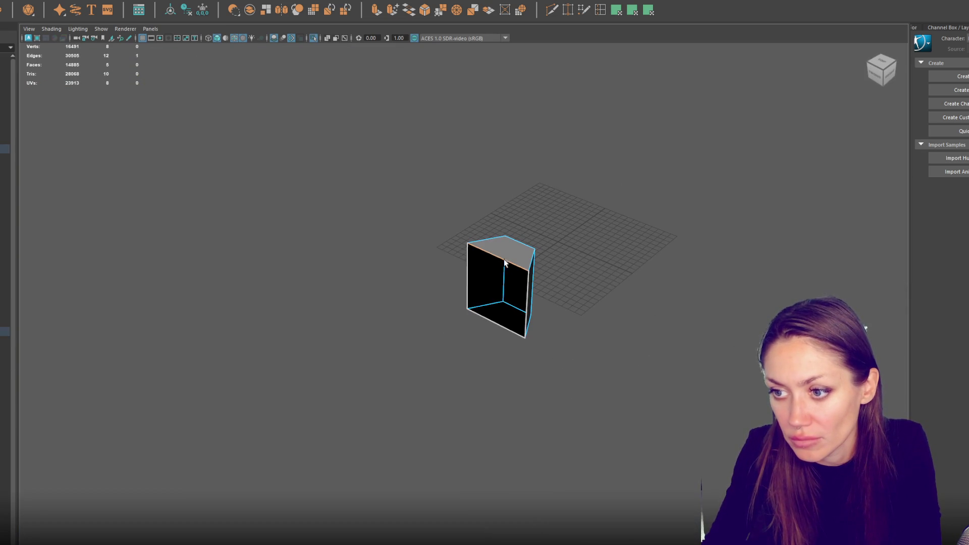
shift+right_click(296, 166)
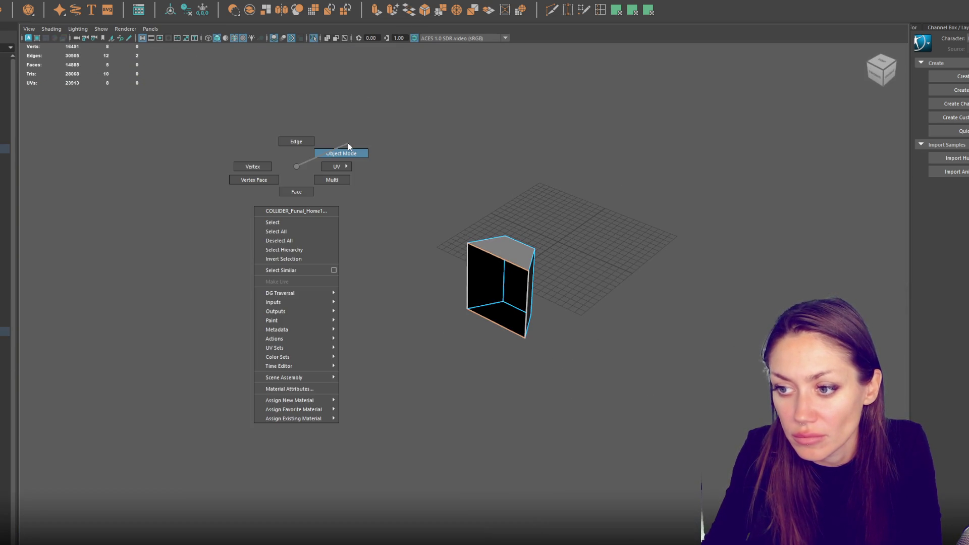
click(347, 143)
click(512, 121)
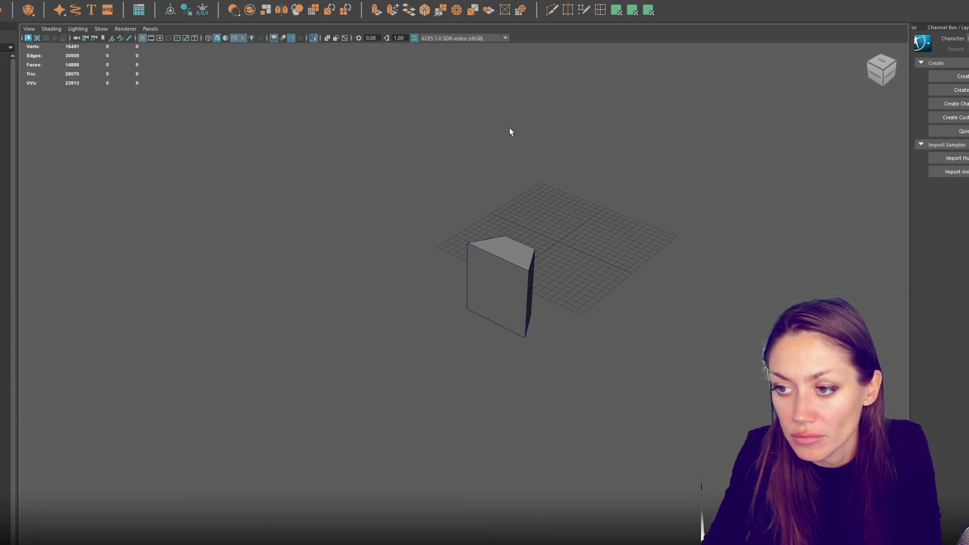
key(ctrl+1)
key(ctrl+shift+a)
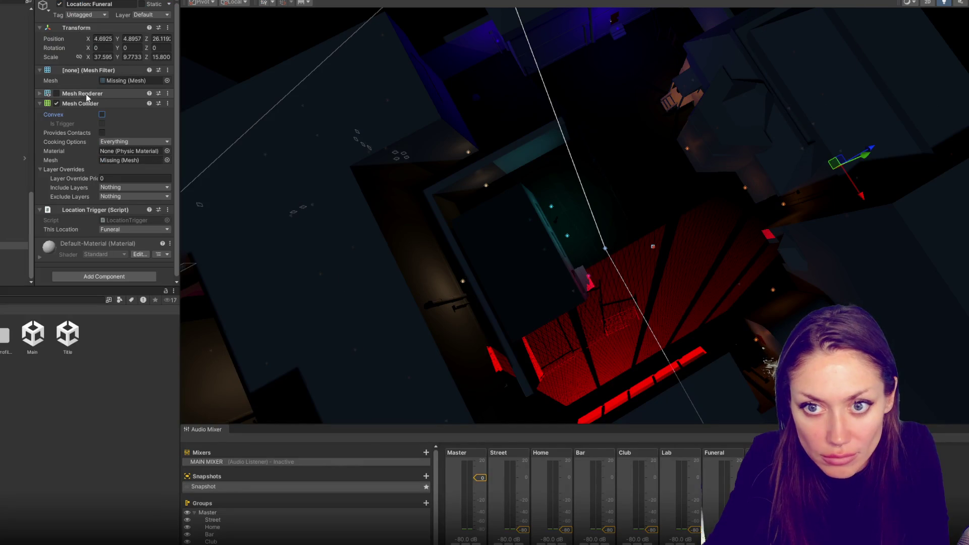
Remove Location: Funeral's Mesh Collider, then add, resize and remove a Box Collider.
right_click(83, 105)
click(107, 124)
click(89, 172)
text(box)
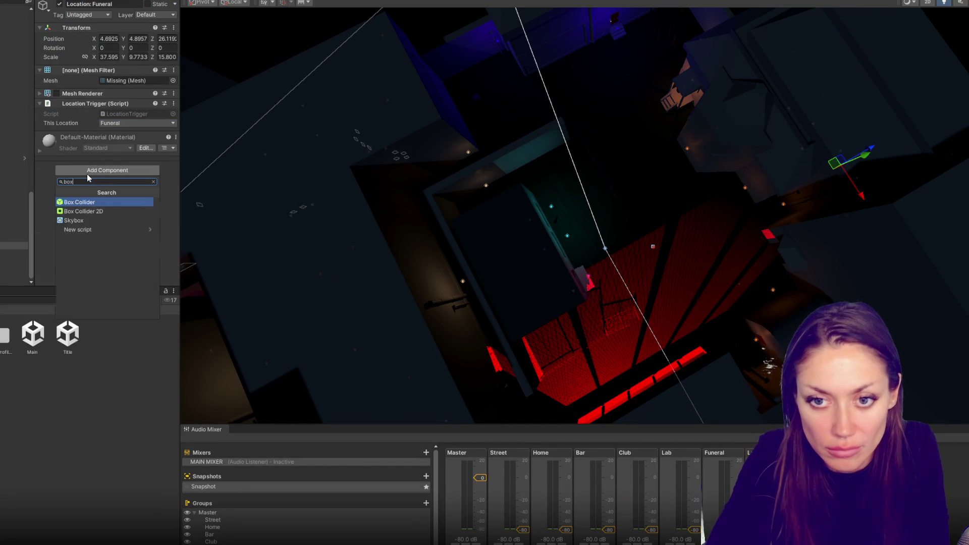
key(Return)
click(105, 148)
key(f)
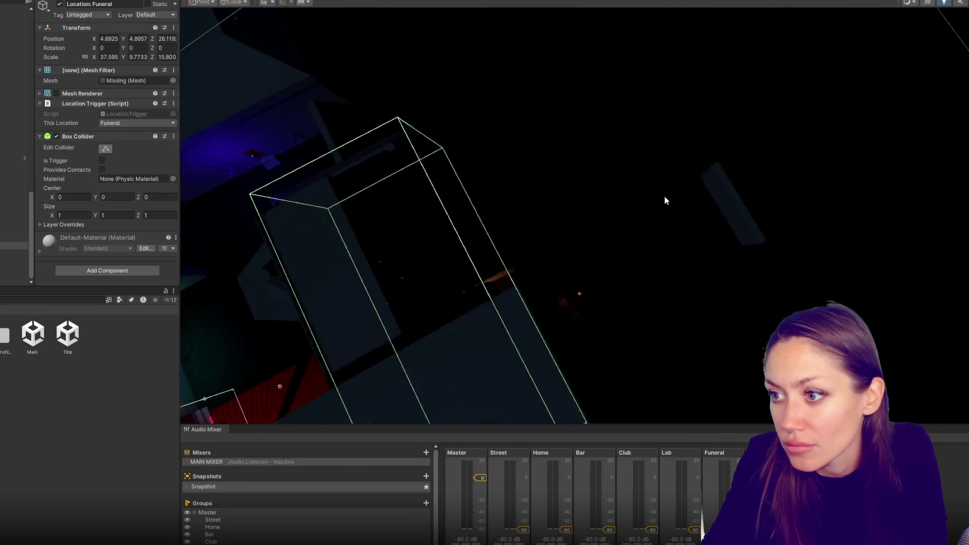
mouse_move(806, 159)
mouse_down()
mouse_move(772, 84)
mouse_move(804, 113)
mouse_move(816, 174)
mouse_up()
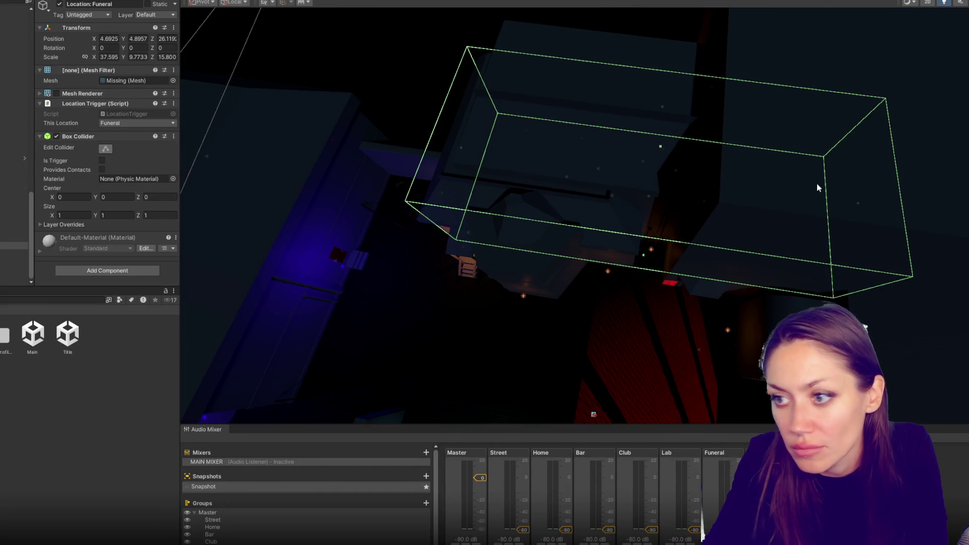
mouse_move(858, 204)
mouse_down()
mouse_move(643, 201)
mouse_move(634, 147)
mouse_move(618, 197)
mouse_move(650, 160)
mouse_move(640, 199)
mouse_up()
scroll(620, 197, up, 3)
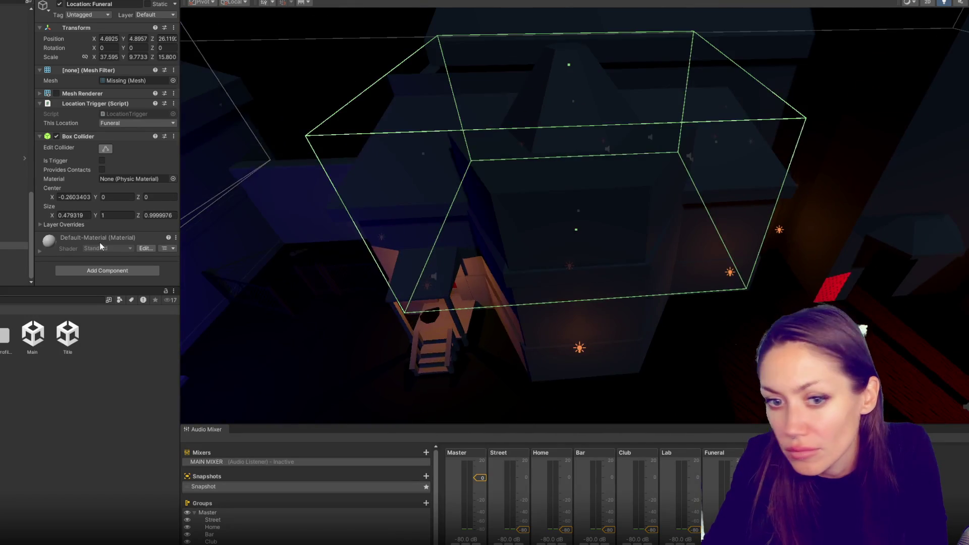
right_click(77, 136)
click(94, 150)
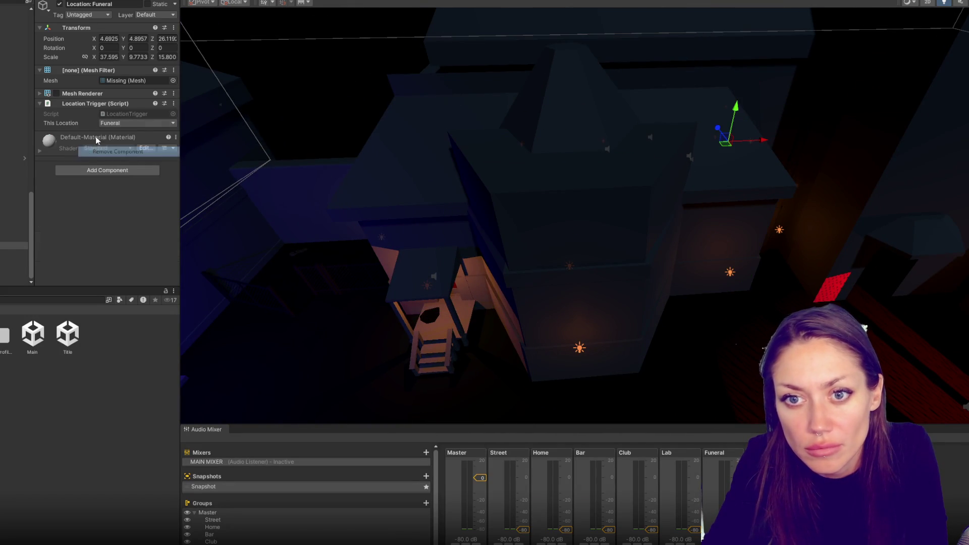
Create a new 3D Object > Cube from the Hierarchy.
right_click(15, 246)
mouse_move(44, 410)
click(99, 404)
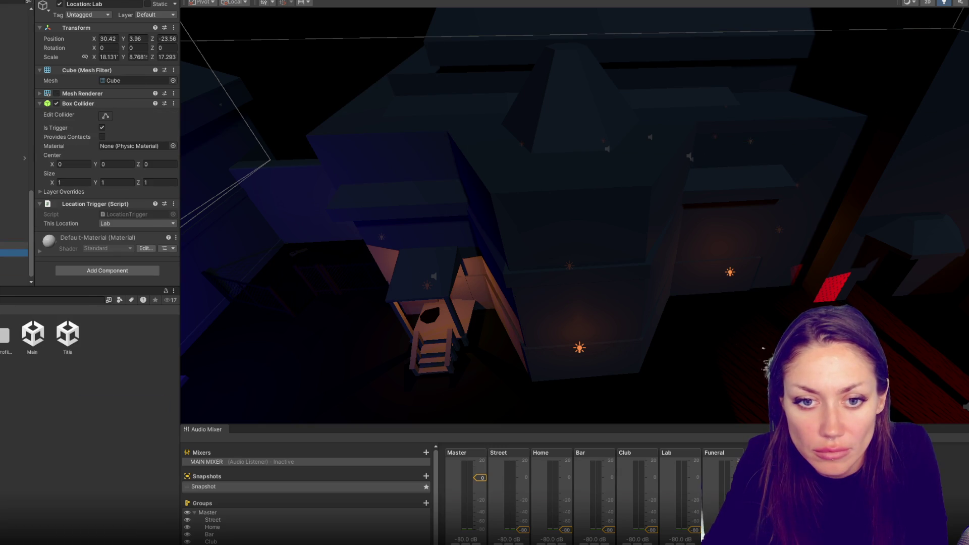
scroll(532, 198, down, 5)
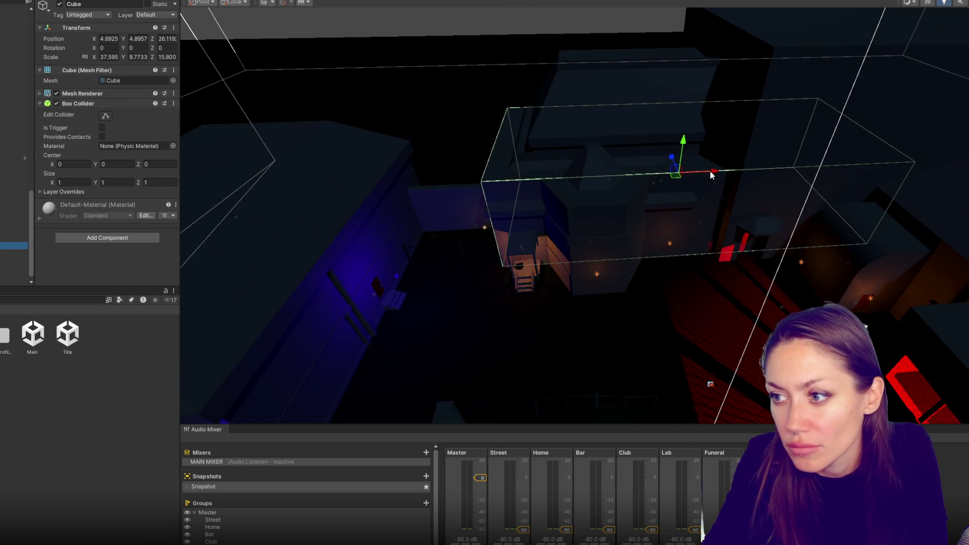
Create a new cube, scale it up and position it over the funeral home.
drag(715, 174, 738, 171)
key(ctrl+z)
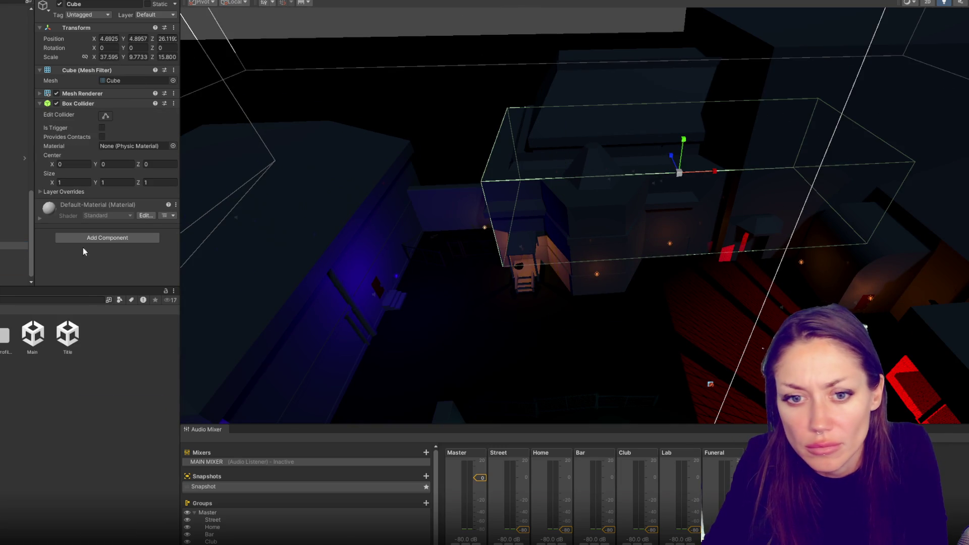
right_click(12, 10)
mouse_move(35, 9)
click(91, 10)
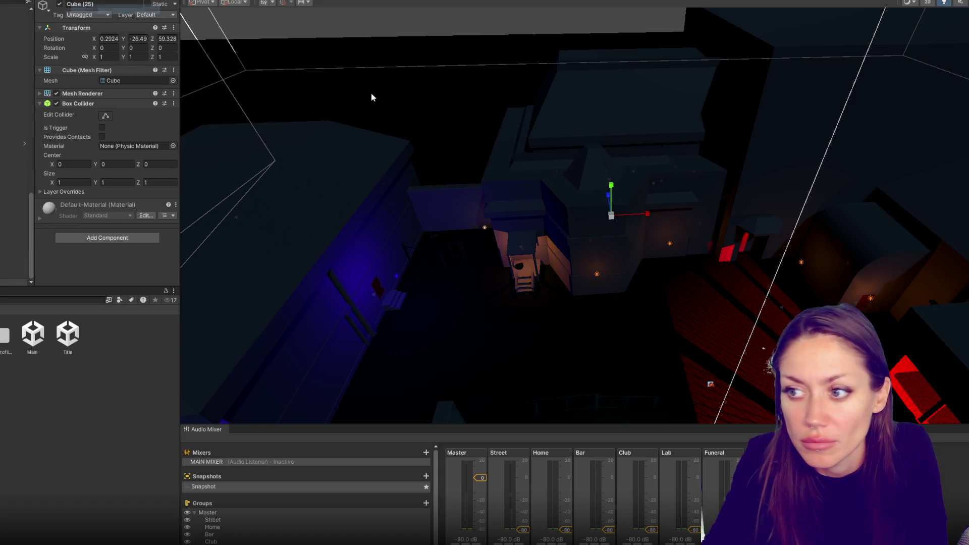
mouse_move(747, 206)
mouse_down()
mouse_move(558, 48)
mouse_move(603, 17)
mouse_move(854, 4)
mouse_move(277, 342)
mouse_move(378, 339)
mouse_move(767, 131)
mouse_up()
mouse_move(611, 196)
mouse_down()
mouse_move(631, 45)
mouse_move(631, 96)
mouse_move(677, 117)
mouse_move(645, 114)
mouse_move(690, 108)
mouse_move(713, 130)
mouse_move(815, 144)
mouse_move(697, 119)
mouse_up()
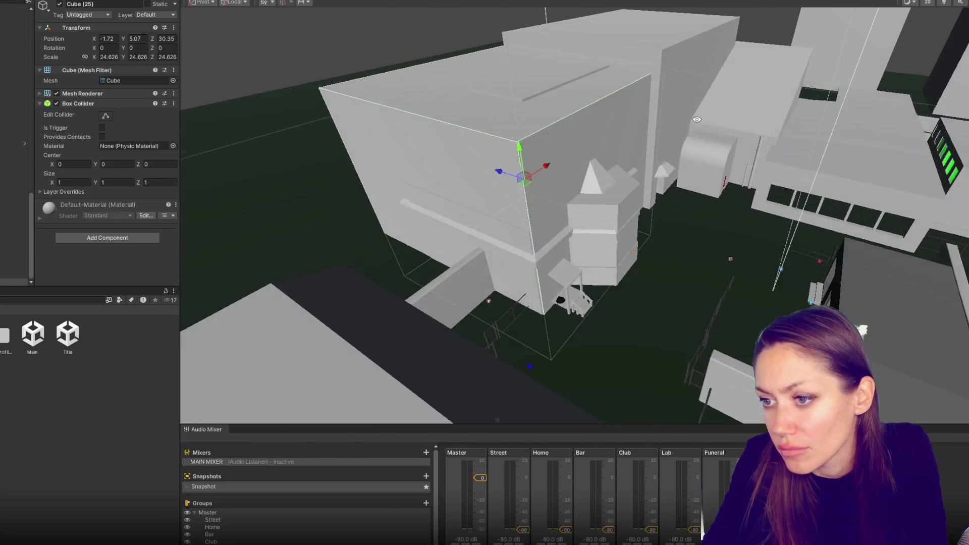
mouse_move(501, 175)
mouse_down()
mouse_move(580, 165)
mouse_move(603, 178)
mouse_move(531, 185)
mouse_move(525, 172)
mouse_move(535, 169)
mouse_up()
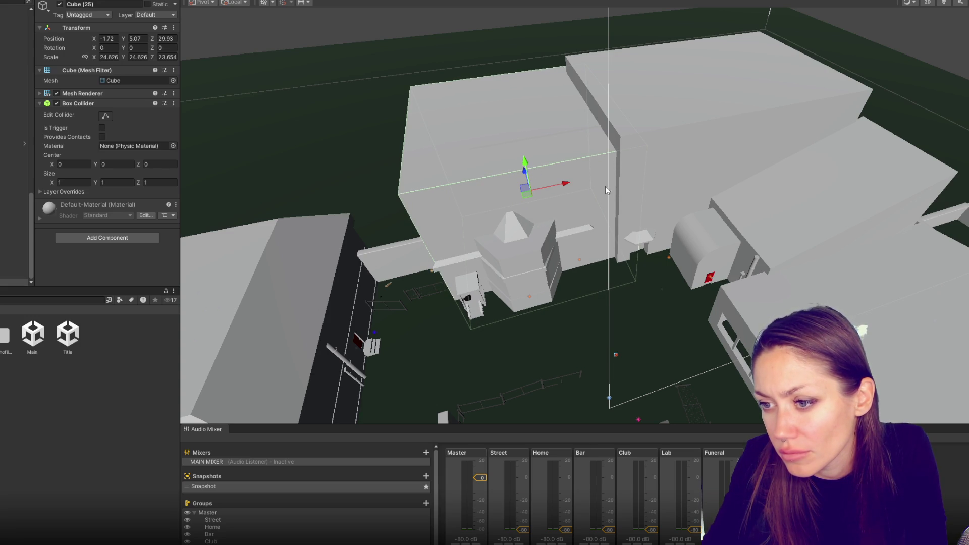
Rename the cube 'Location: Funeral Home 1' and make its Box Collider a trigger.
click(91, 5)
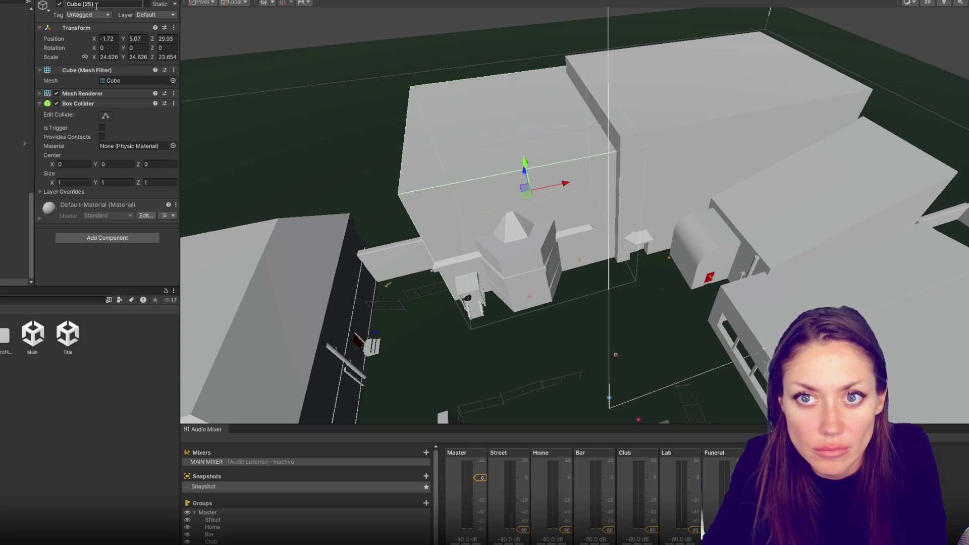
text(Location)
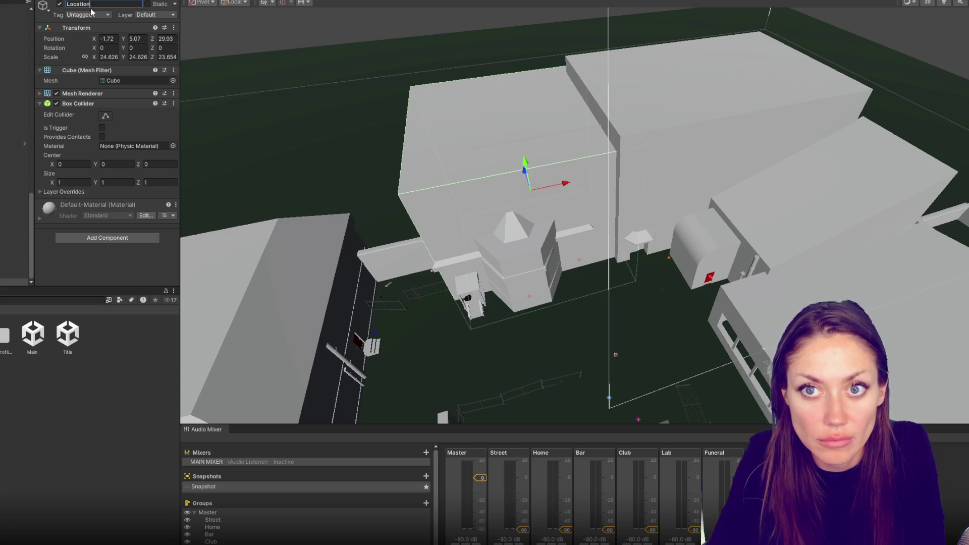
text(: Funeral)
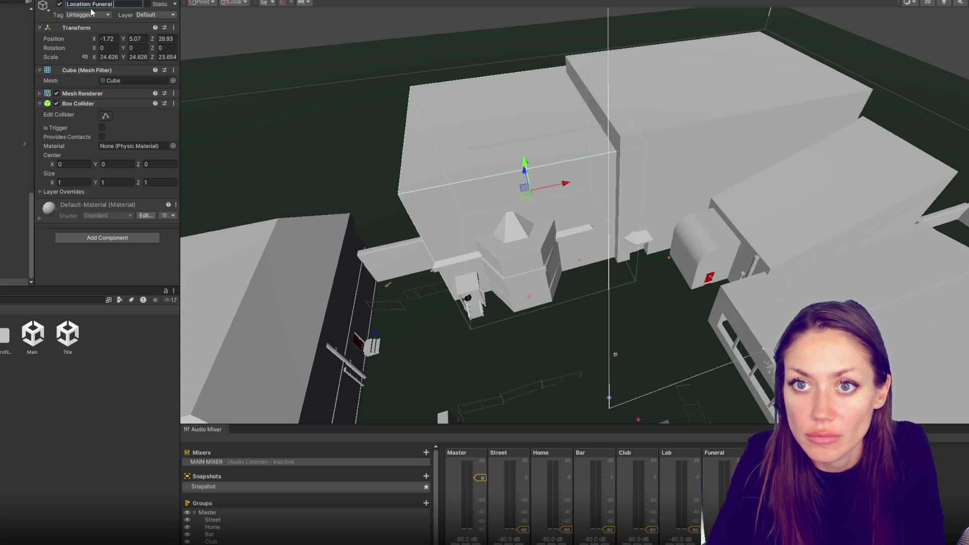
text( Home 1)
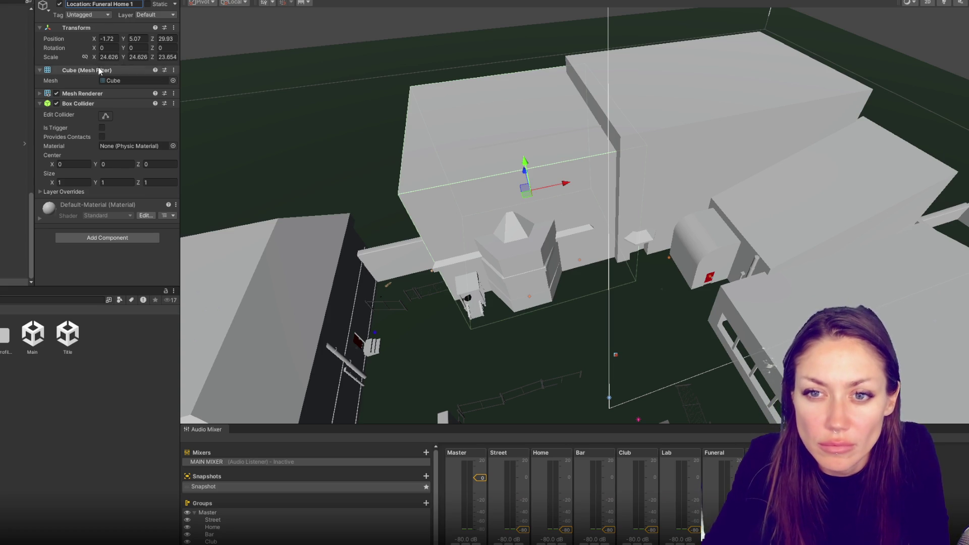
click(101, 128)
click(107, 117)
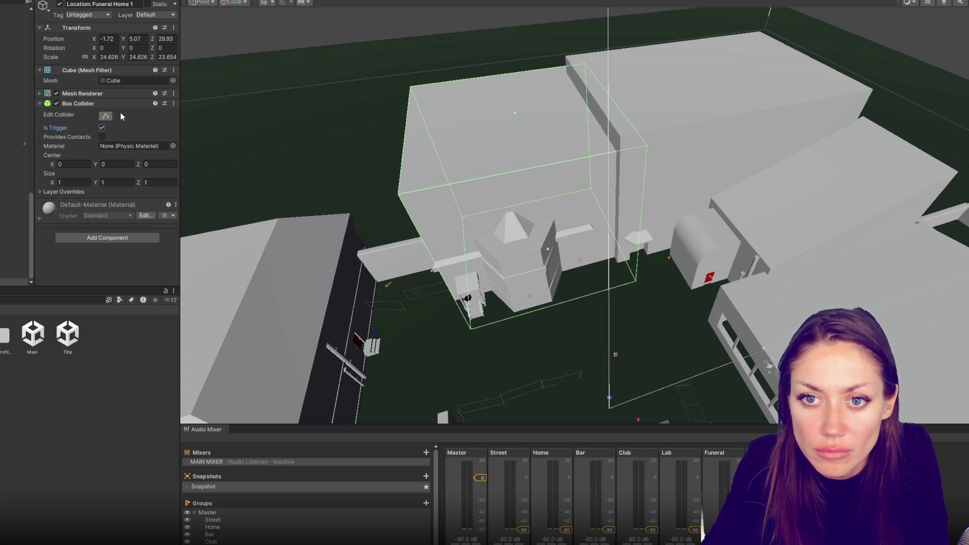
click(111, 117)
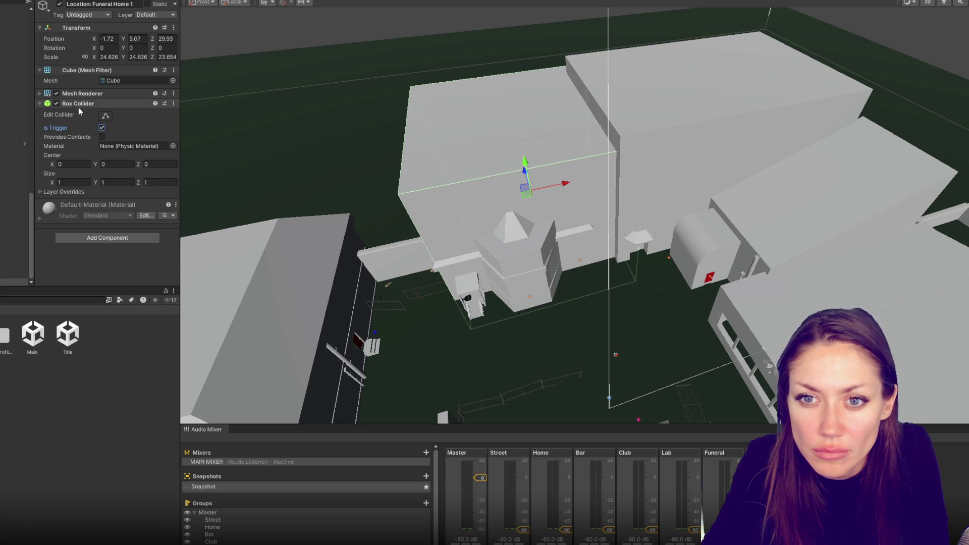
Add a Location Trigger set to Funeral and disable the cube's Mesh Renderer.
click(108, 238)
text(location)
key(Return)
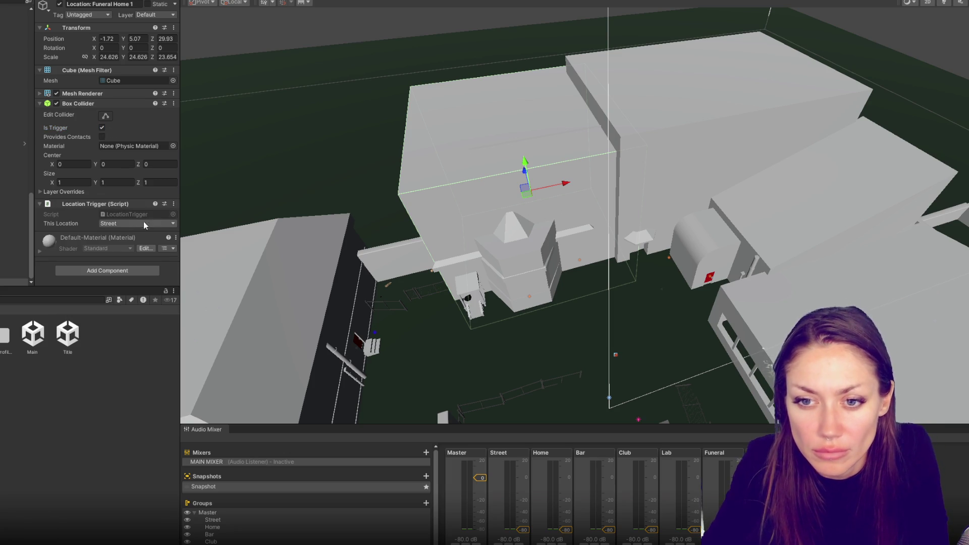
click(137, 224)
click(141, 286)
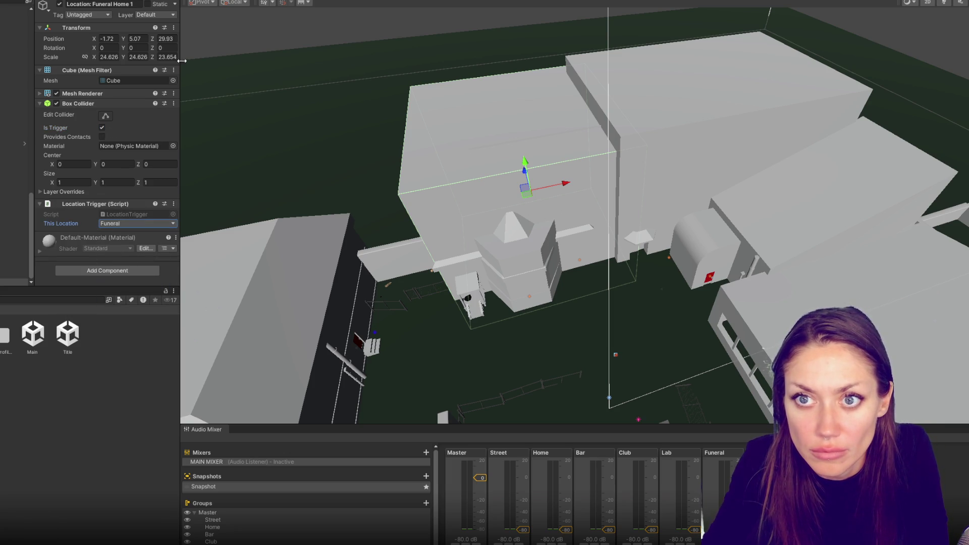
click(83, 93)
click(56, 94)
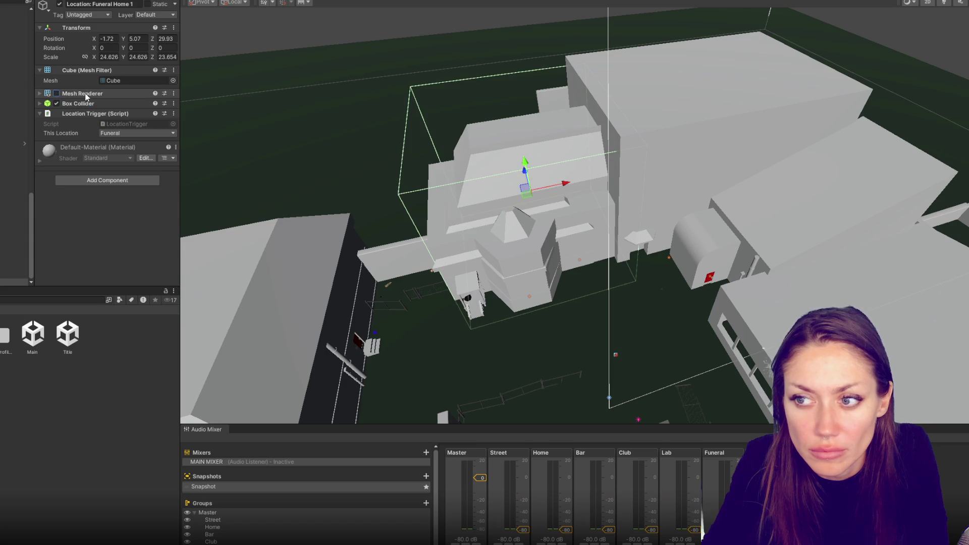
click(86, 95)
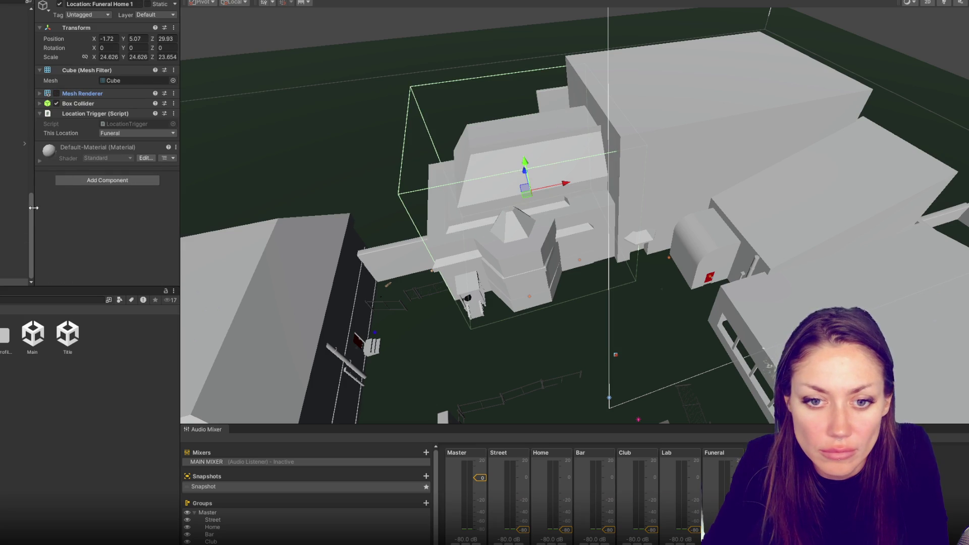
Duplicate the funeral home trigger and select the tower piece pCube177 inside it.
key(ctrl+d)
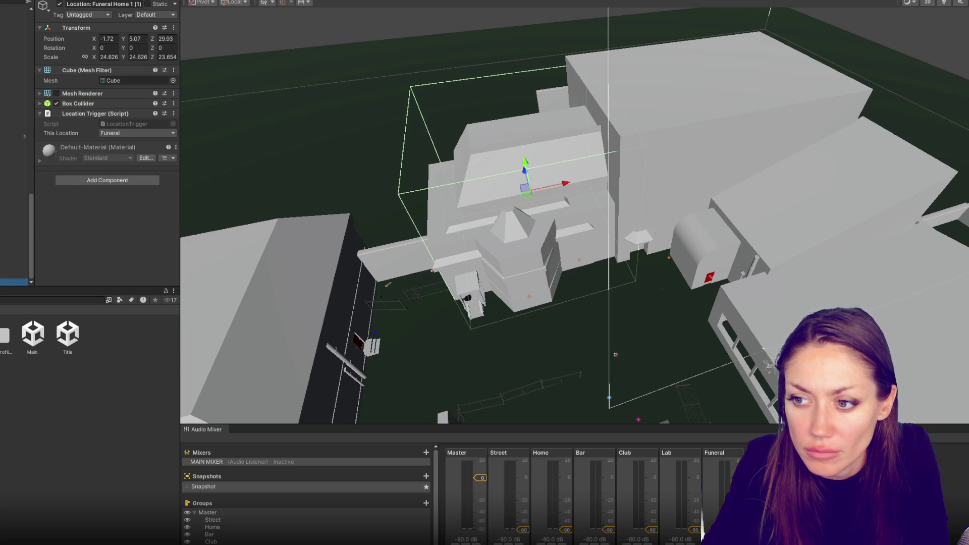
click(485, 251)
click(487, 251)
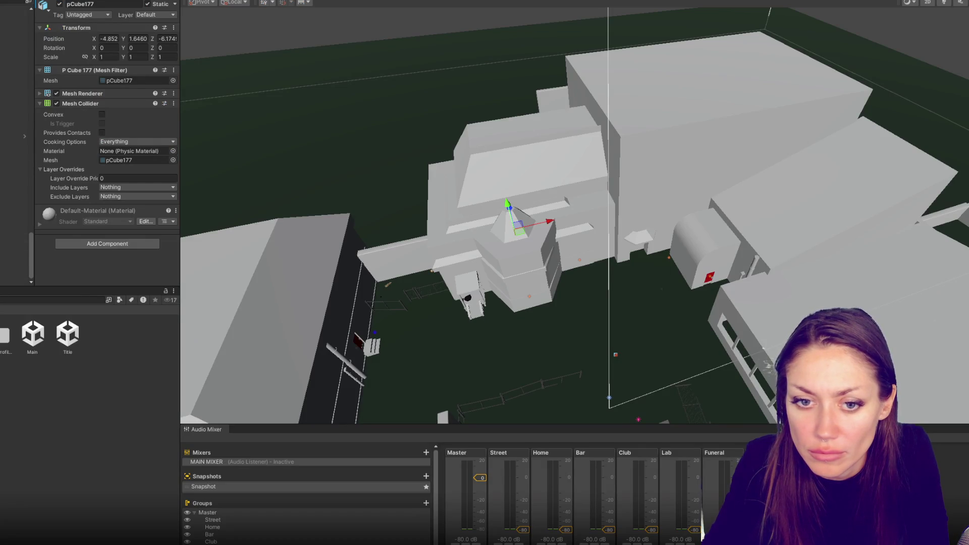
Replace the duplicate's Box Collider with a Mesh Collider using the funeral home collider mesh.
right_click(114, 103)
click(136, 122)
click(100, 171)
text(mes)
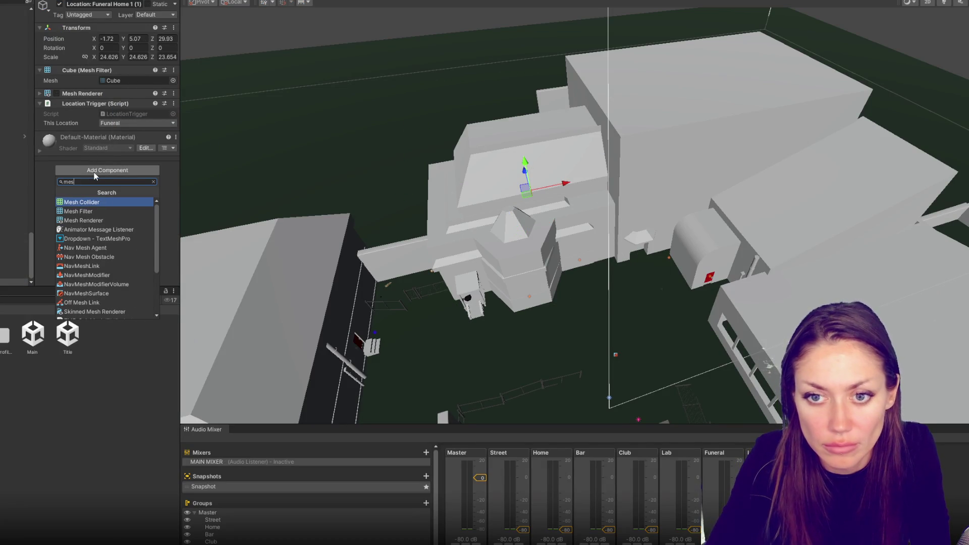
key(Return)
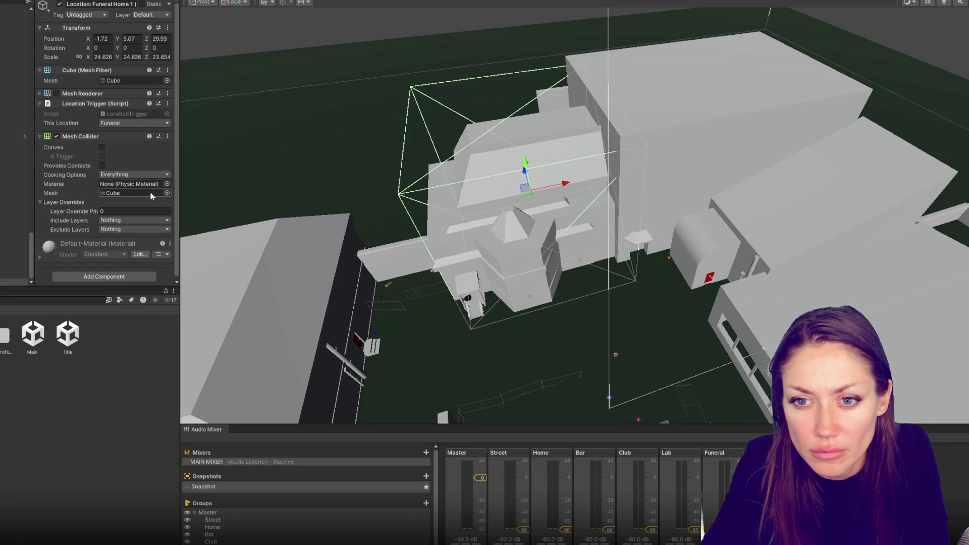
click(167, 193)
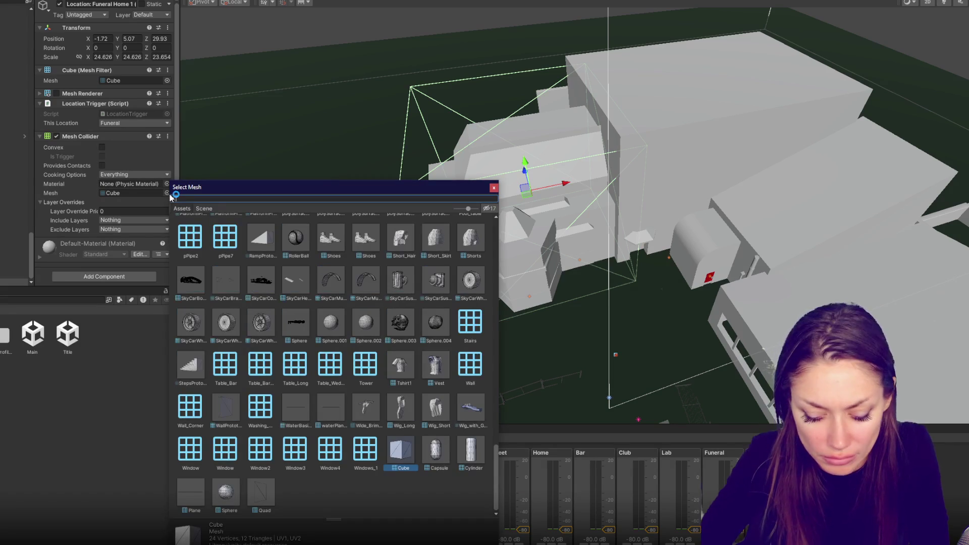
text(funeral)
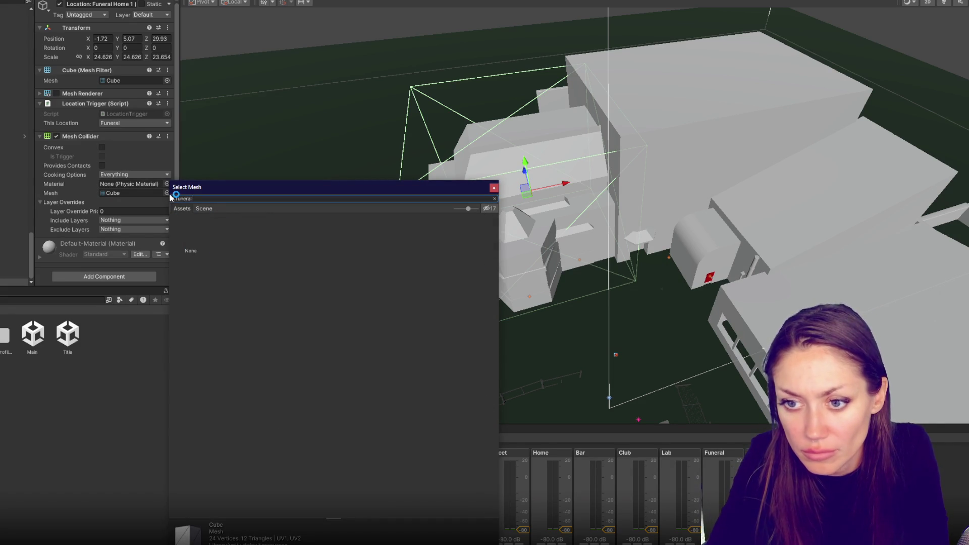
key(BackSpace)
key(BackSpace)
key(BackSpace)
text(collider)
double_click(234, 236)
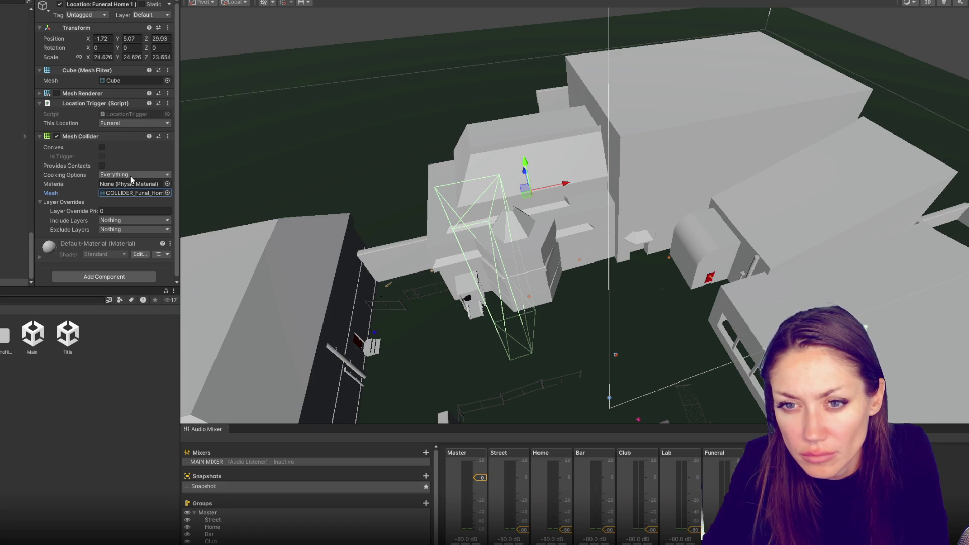
Reset the trigger's scale to 1,1,1, move it along Z into the funeral home, and select its collider mesh.
click(106, 57)
text(1)
key(Tab)
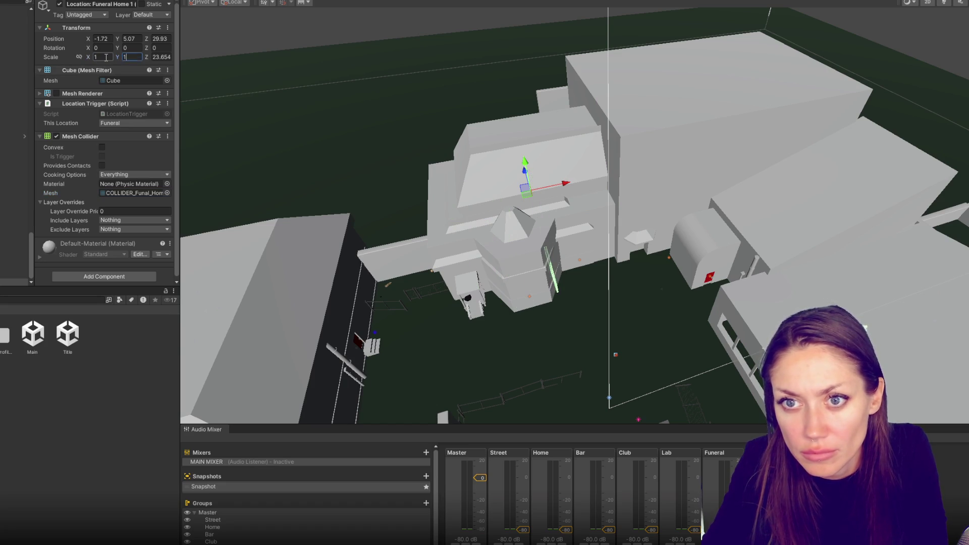
text(1)
key(Tab)
text(1)
drag(517, 178, 557, 285)
key(f)
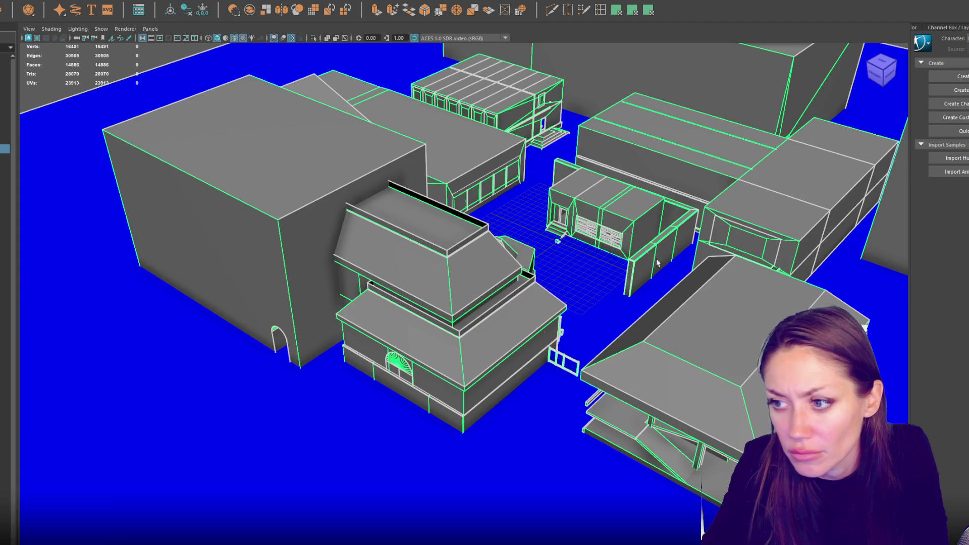
mouse_move(657, 263)
mouse_down()
mouse_move(606, 252)
mouse_move(540, 278)
mouse_up()
click(538, 280)
Delete the collider mesh's construction history, select the whole City model, and return to Unity.
key(ctrl+a)
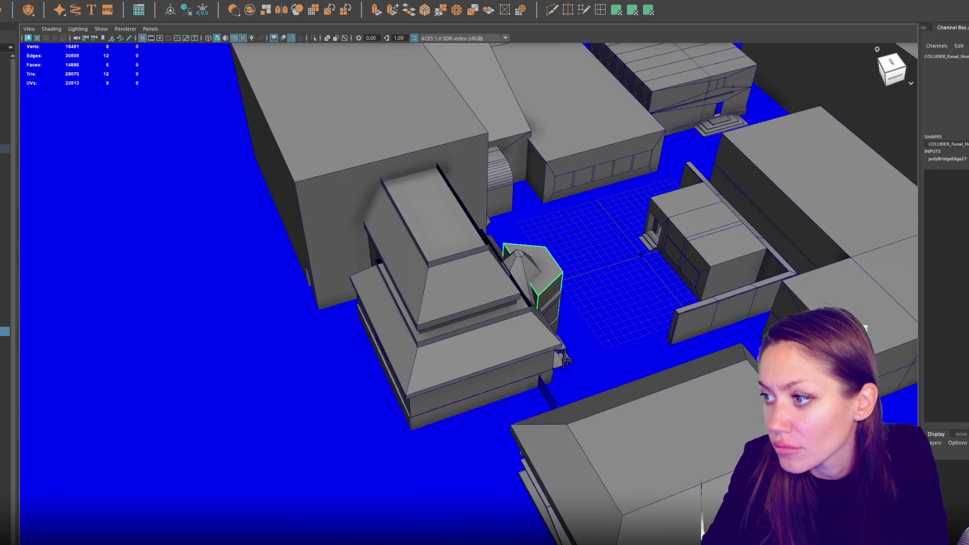
click(186, 10)
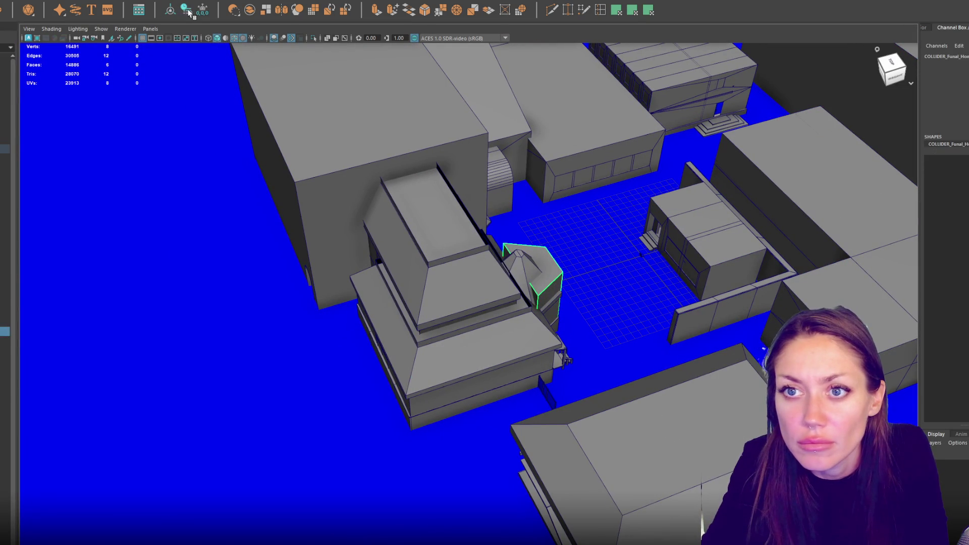
key(Up)
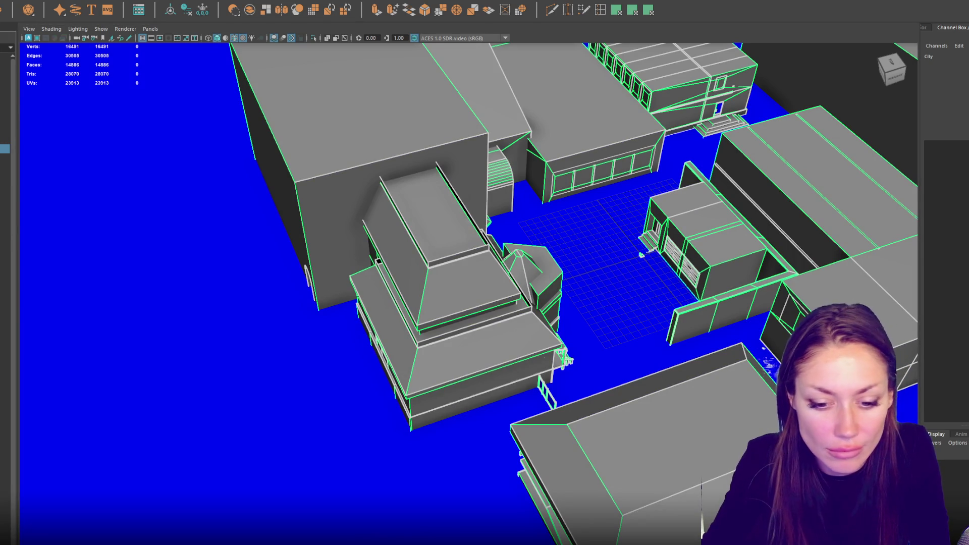
key(alt+Tab)
scroll(464, 148, down, 5)
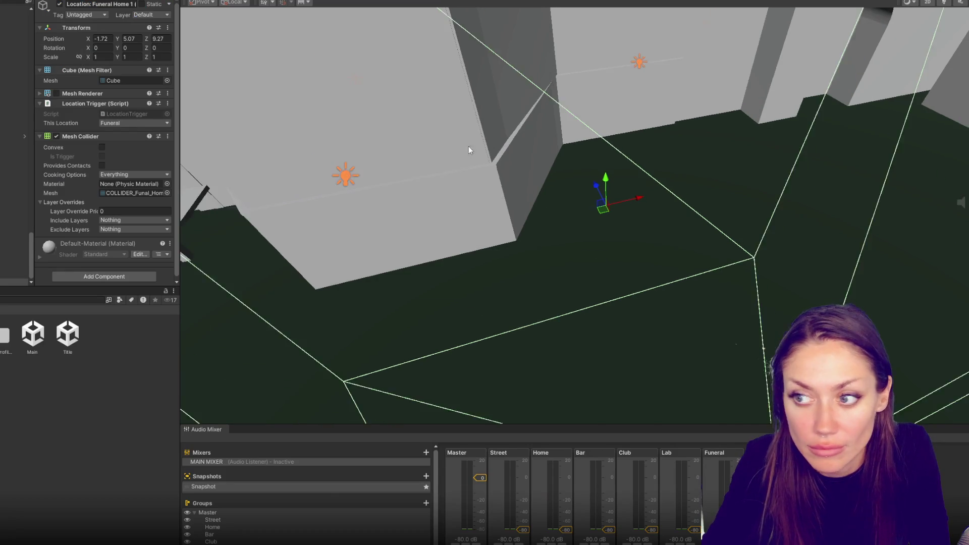
Nudge the trigger collider along X and make its Mesh Collider convex.
mouse_move(458, 150)
mouse_down()
mouse_move(586, 218)
mouse_move(438, 228)
mouse_up()
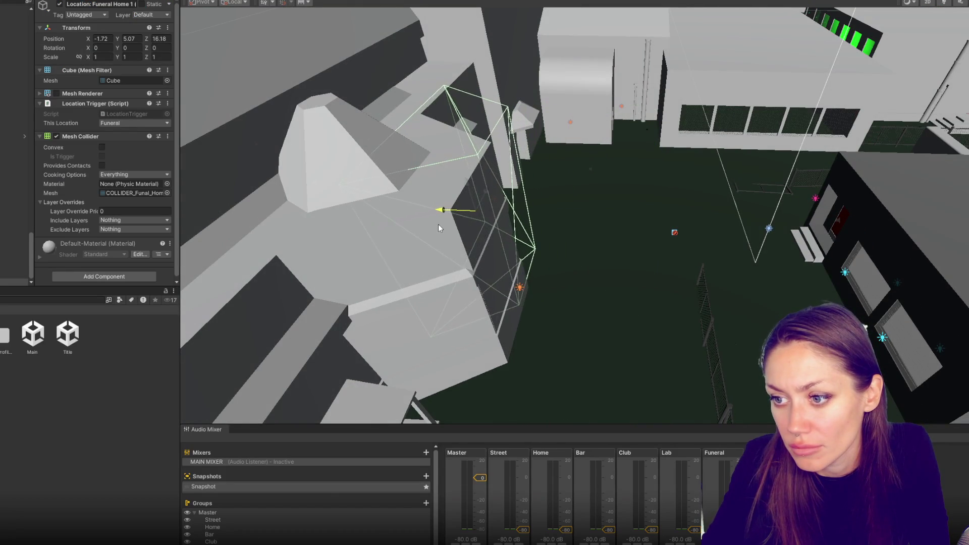
drag(489, 206, 476, 232)
drag(477, 235, 204, 128)
click(102, 147)
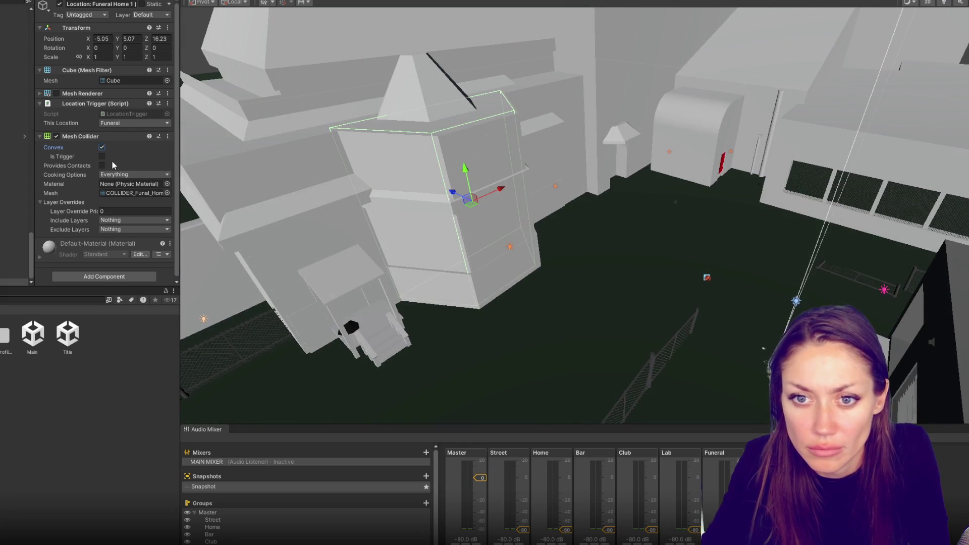
Add another Location Trigger component with its location set to Funeral.
click(119, 275)
click(105, 311)
key(Escape)
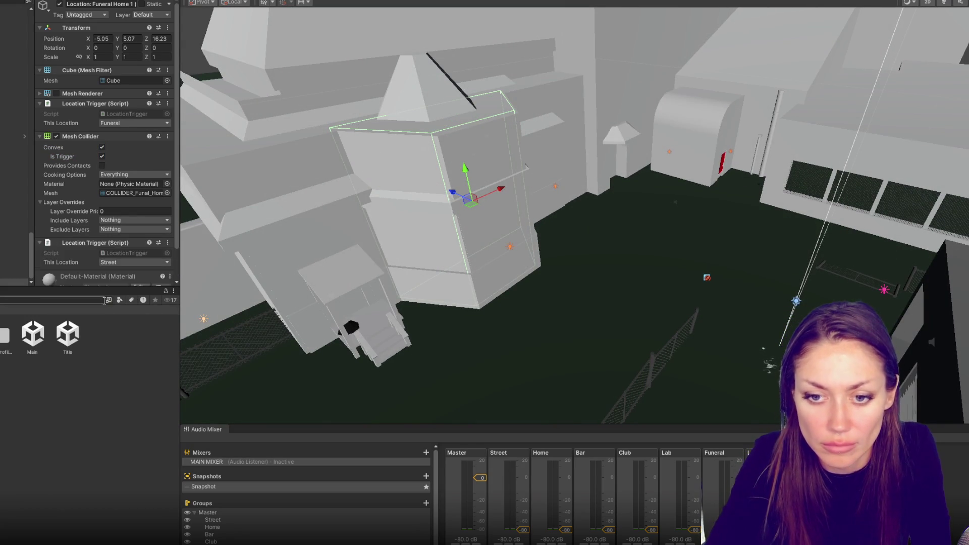
click(132, 227)
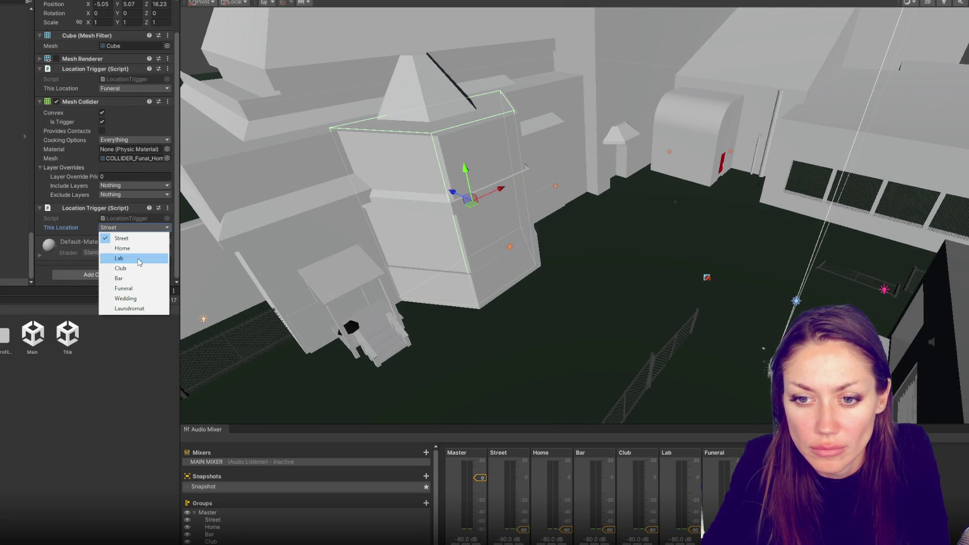
click(124, 288)
scroll(95, 46, up, 2)
Rename the object to 'Location: Funeral Home 2', remove the extra Location Trigger, and move Mesh Collider above it.
click(129, 6)
key(BackSpace)
key(BackSpace)
key(BackSpace)
text(2)
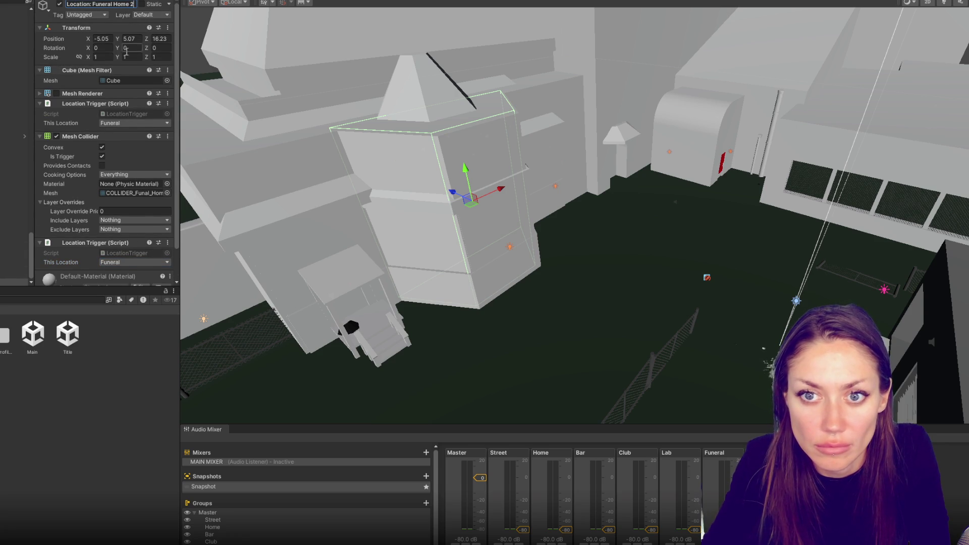
right_click(98, 243)
click(136, 264)
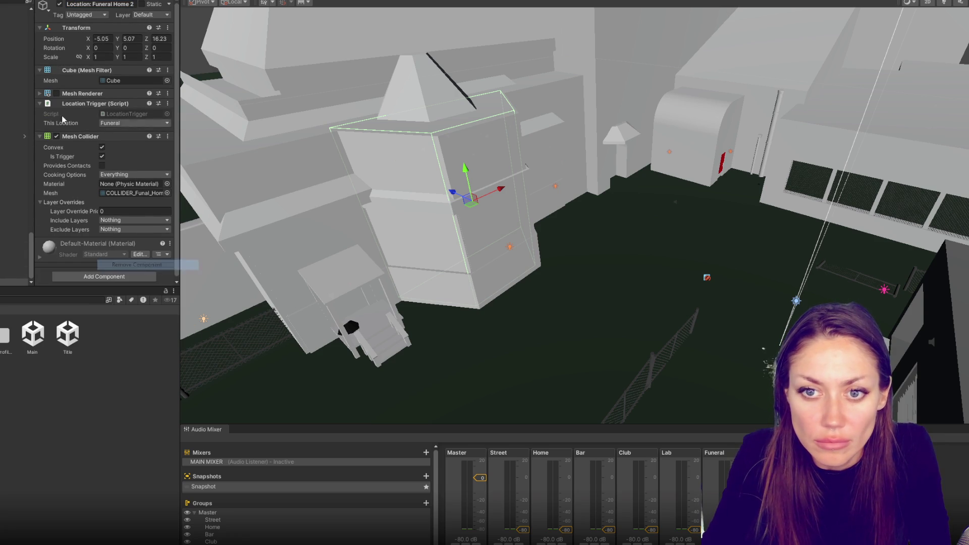
mouse_move(74, 135)
mouse_down()
mouse_move(97, 101)
mouse_move(68, 100)
mouse_move(81, 94)
mouse_up()
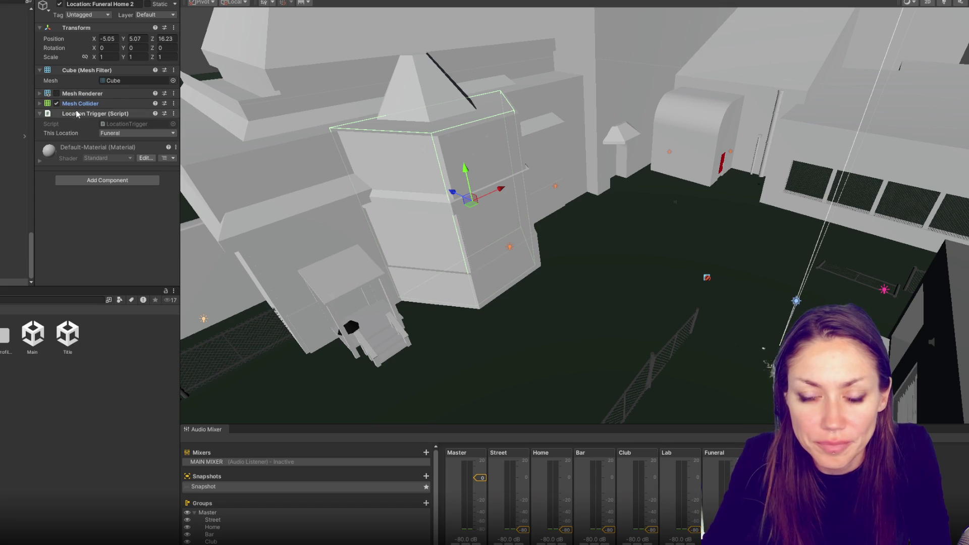
Review the Wedding, Funeral, Home, Bar and Lab location objects in the scene.
click(14, 268)
click(14, 231)
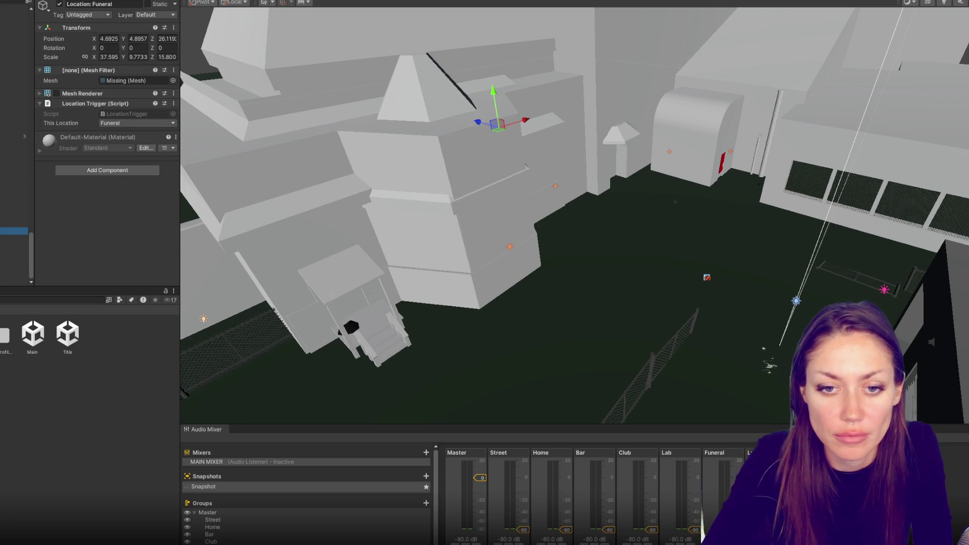
ctrl+click(14, 230)
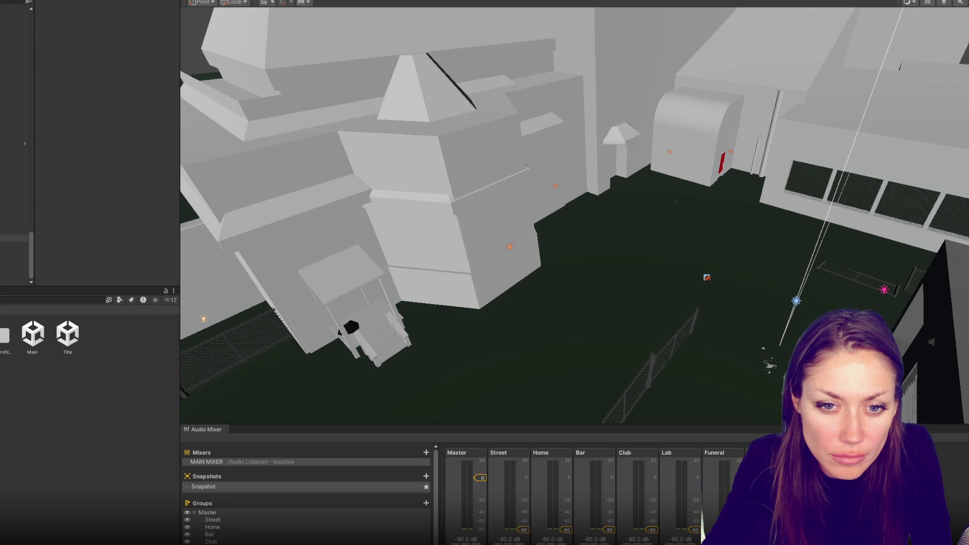
click(14, 239)
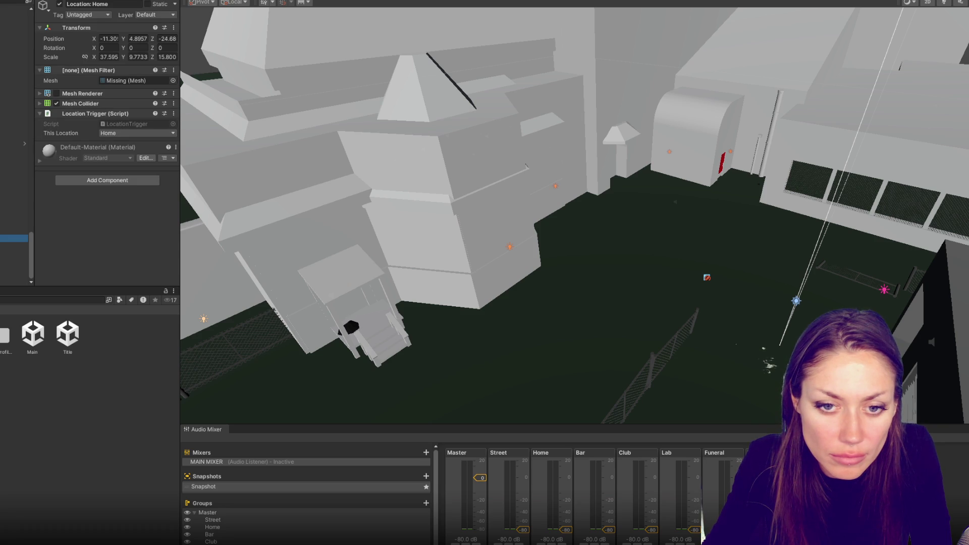
click(14, 261)
key(f)
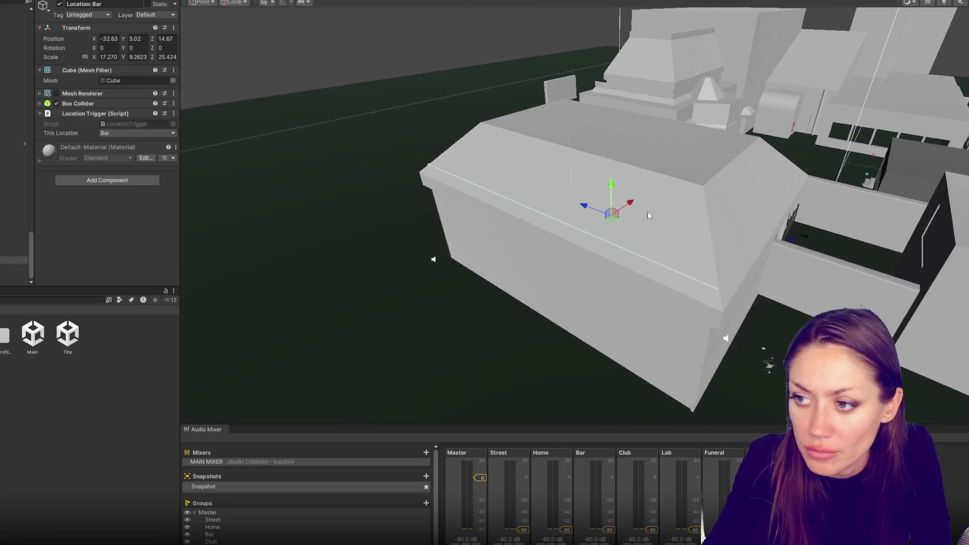
mouse_move(561, 98)
mouse_down()
mouse_move(546, 135)
mouse_move(712, 139)
mouse_up()
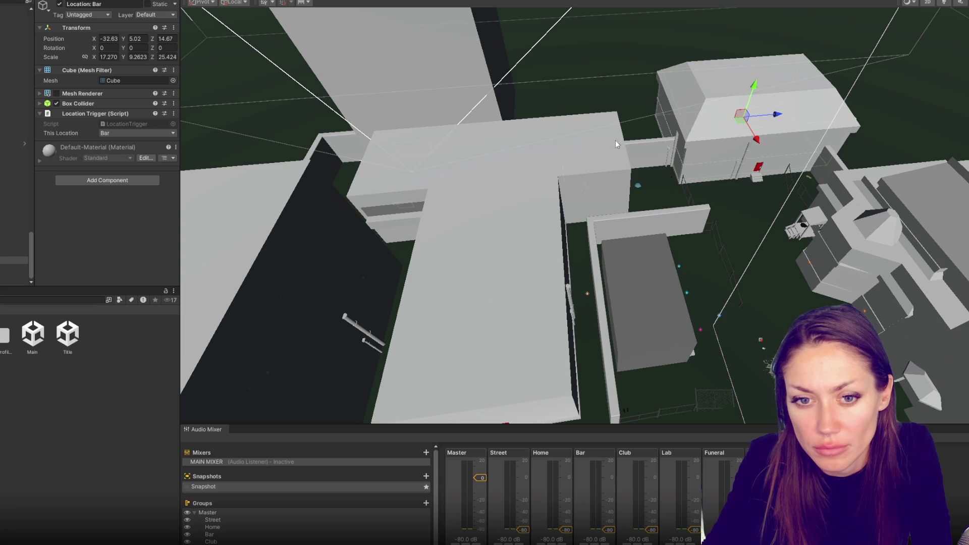
click(14, 238)
click(14, 246)
click(2, 267)
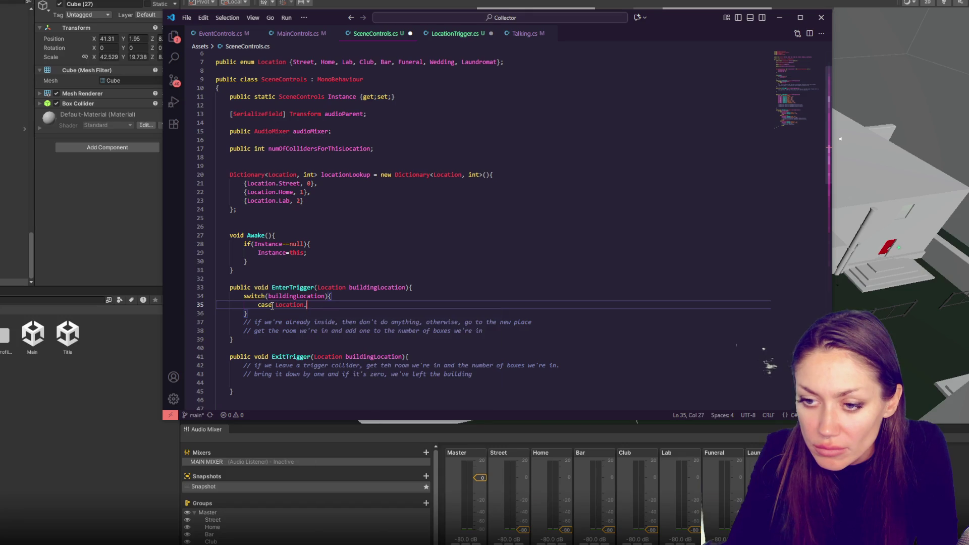
Complete the switch's first case as 'Location.Home:' followed by a 'break;' statement.
text(Location.Hom)
key(BackSpace)
key(BackSpace)
key(BackSpace)
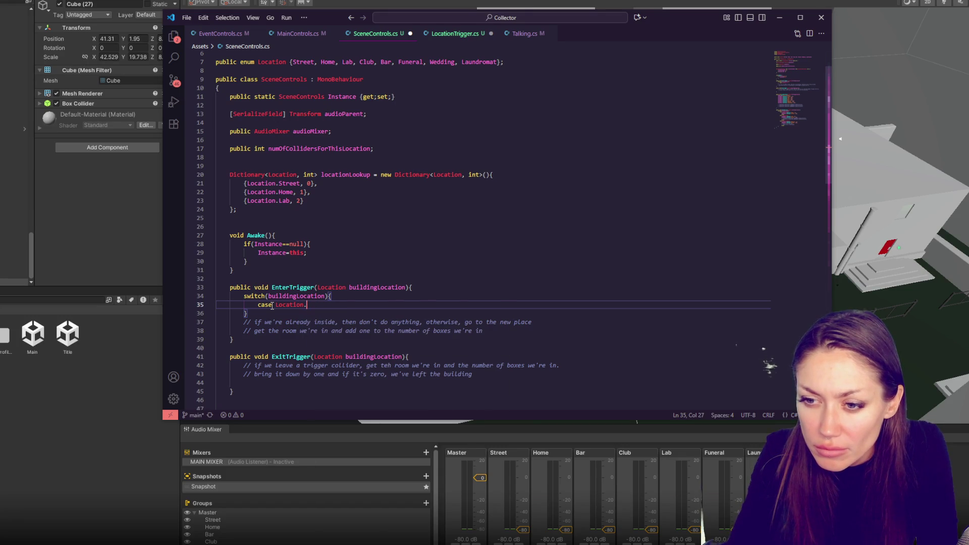
text(Home)
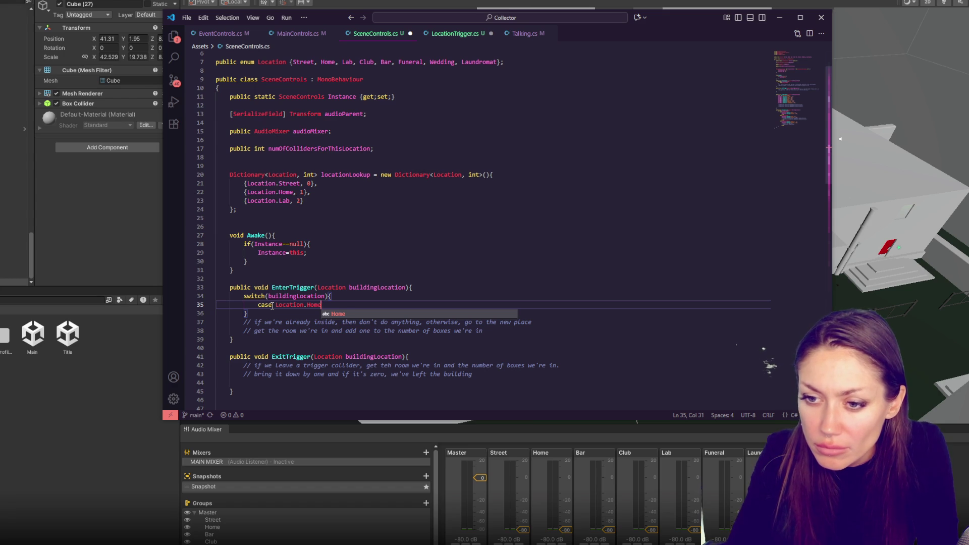
click(276, 305)
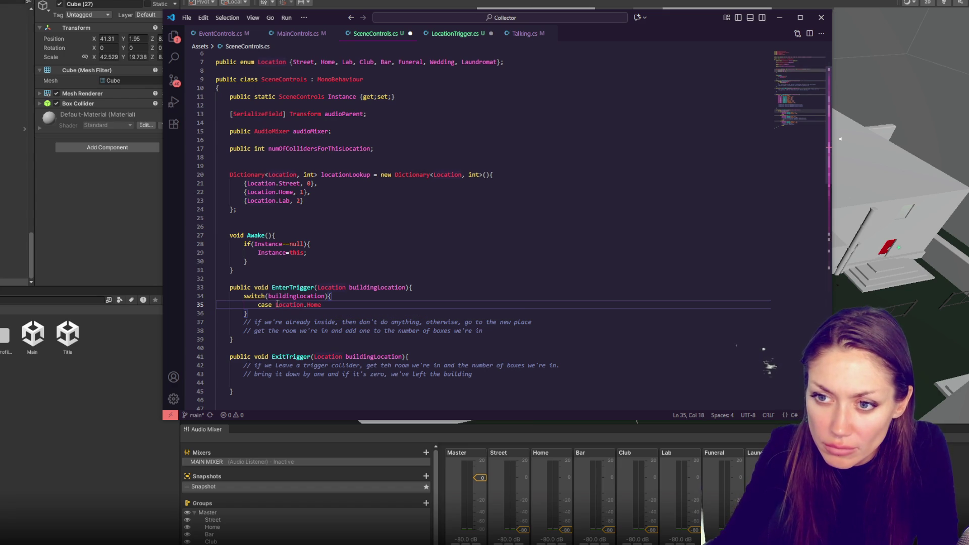
text(()
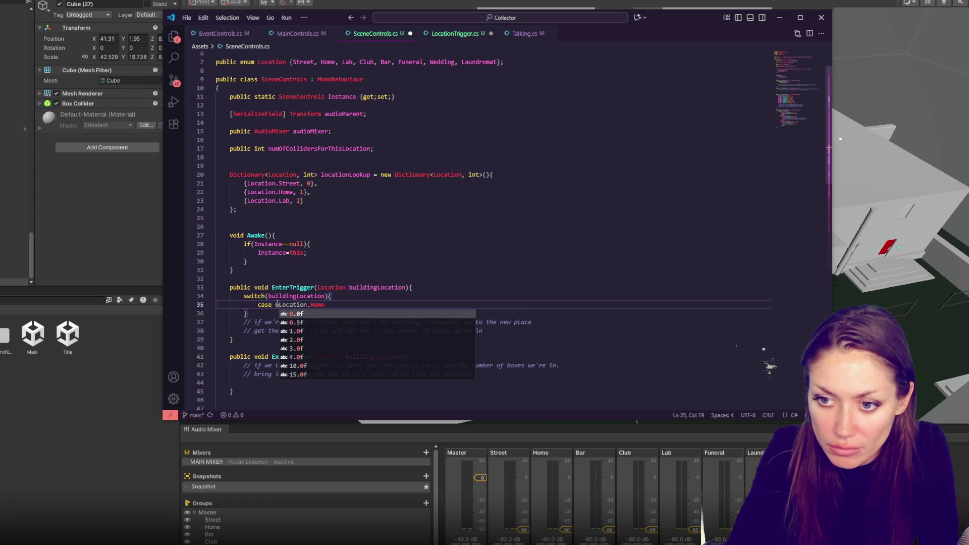
text(:)
key(Return)
key(Tab)
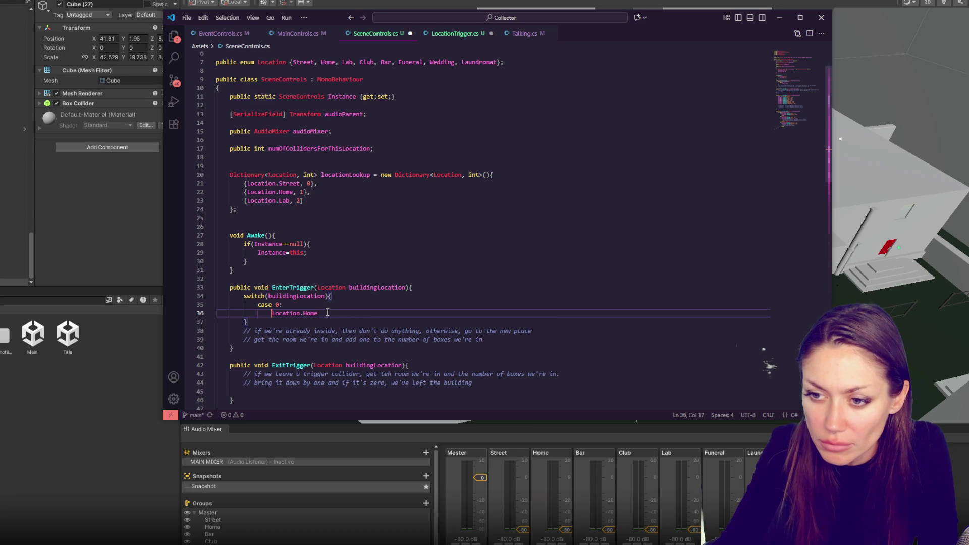
key(End)
key(Return)
text(break;)
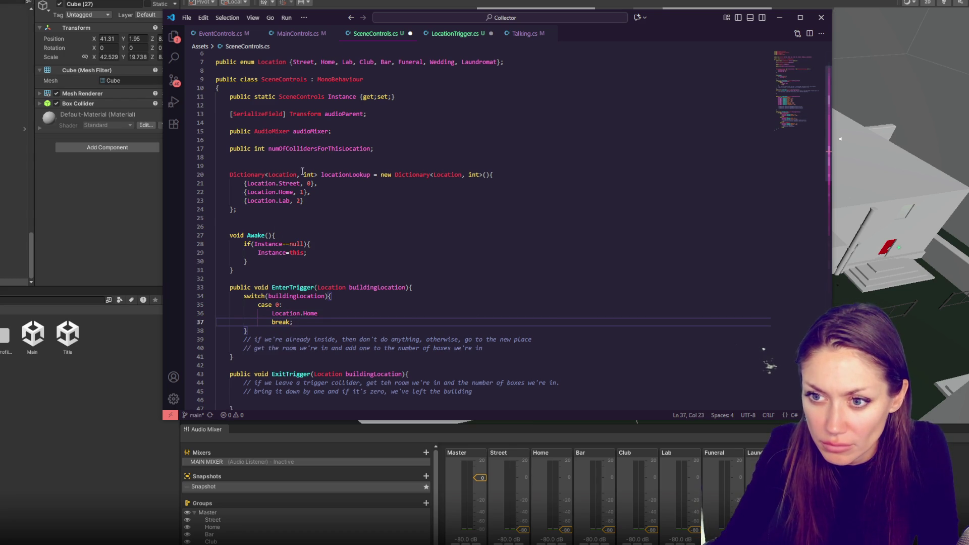
Add numOfColForThisLocation at the top of EnterTrigger and rename the counter declaration to match.
mouse_move(332, 309)
mouse_down()
mouse_move(272, 314)
mouse_move(295, 329)
mouse_up()
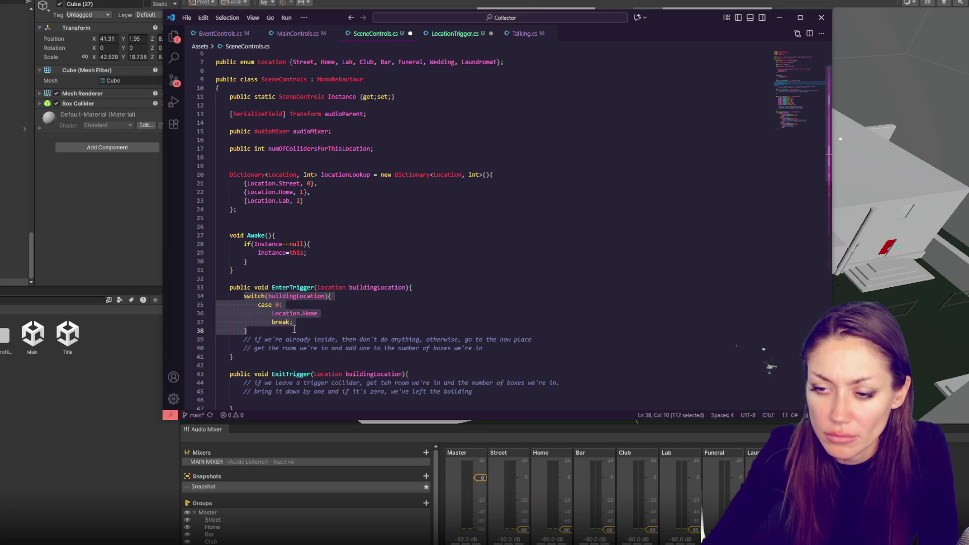
click(436, 289)
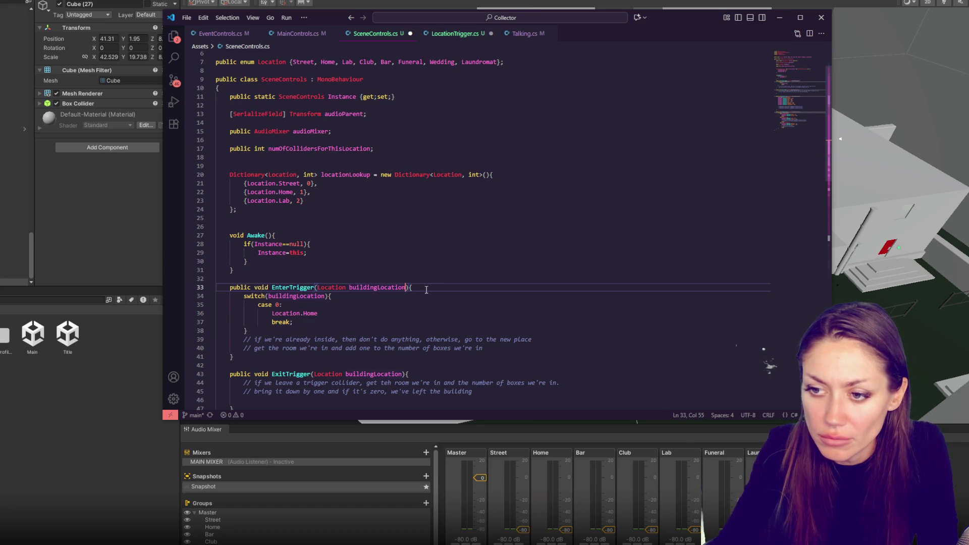
key(Return)
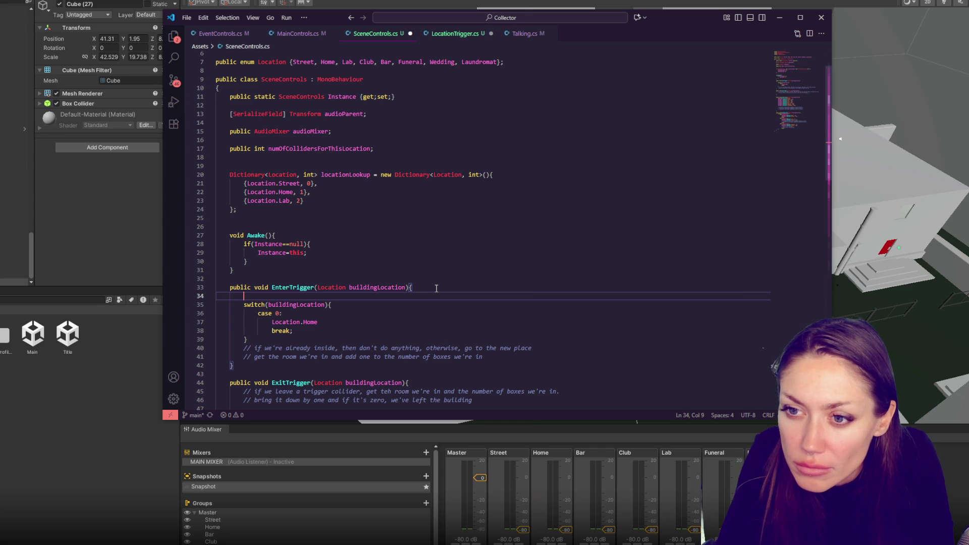
text(numOfC)
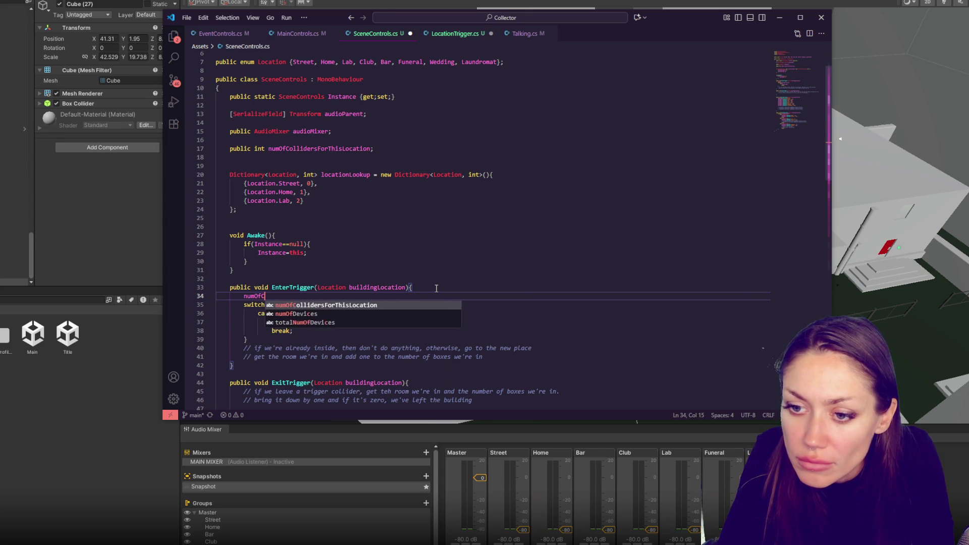
text(olForThisLocation)
key(Escape)
drag(347, 148, 346, 145)
double_click(347, 148)
text(numOfColForThisLocation)
Make the EnterTrigger line increment the counter and paste a copy into ExitTrigger.
click(343, 297)
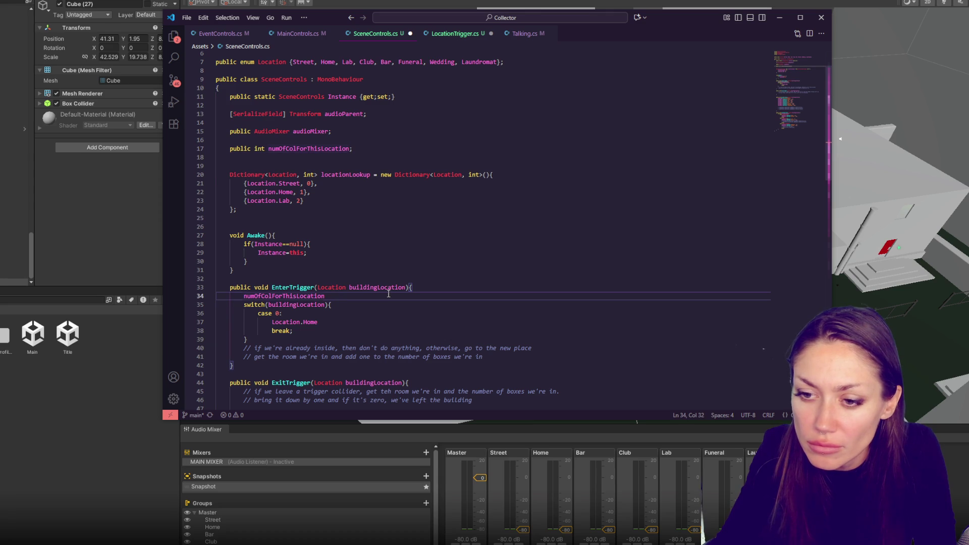
text(++)
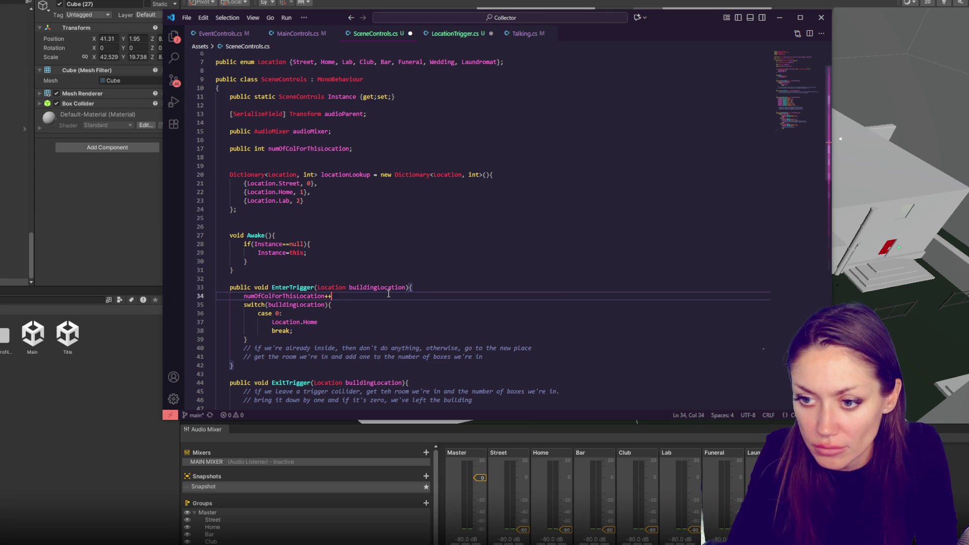
drag(388, 293, 420, 291)
key(ctrl+c)
click(413, 381)
key(ctrl+v)
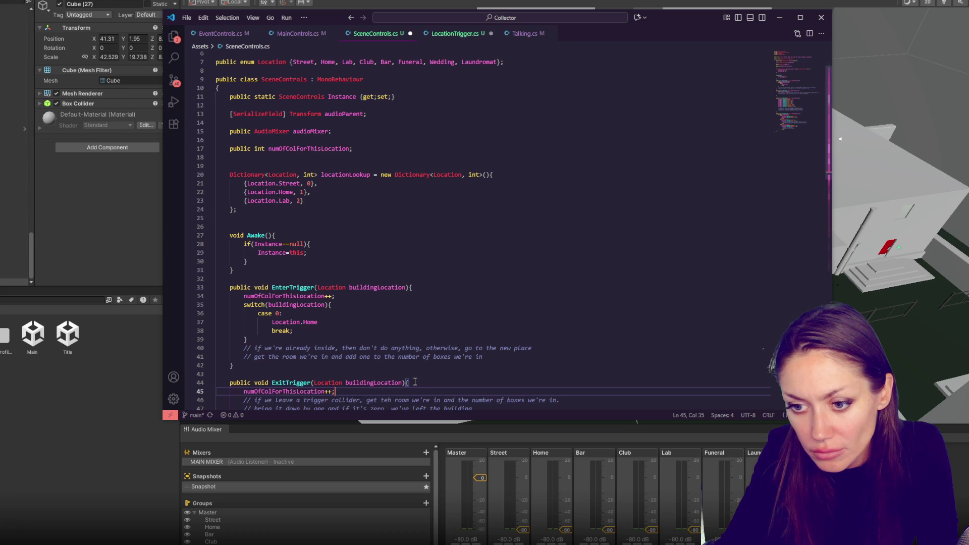
Declare the counter as 'List<int> numOfColForThisLocation = new();' and save SceneControls.cs.
double_click(308, 297)
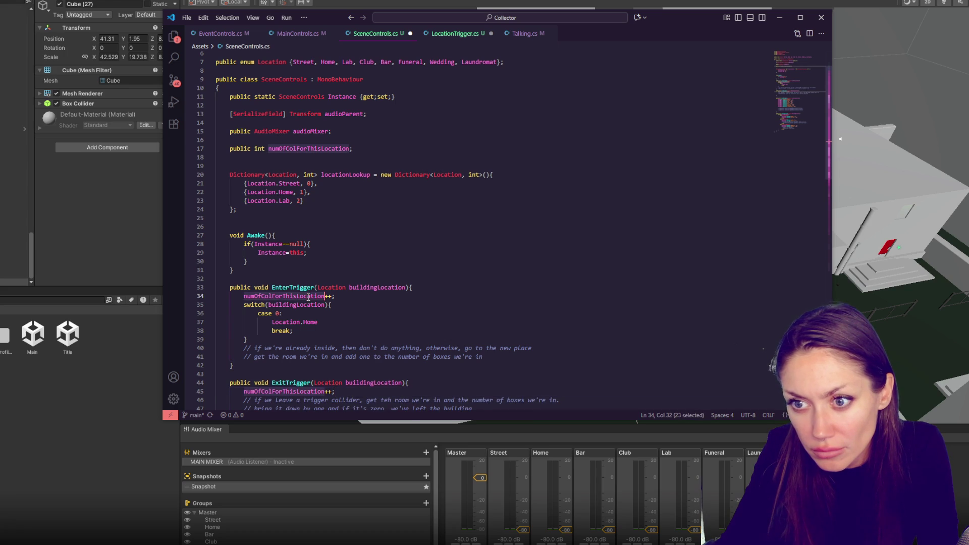
click(393, 152)
text(List<int>)
click(417, 146)
key(BackSpace)
text(= new();)
key(ctrl+s)
Index the EnterTrigger increment as numOfColForThisLocation[buildingLocation]++.
double_click(340, 147)
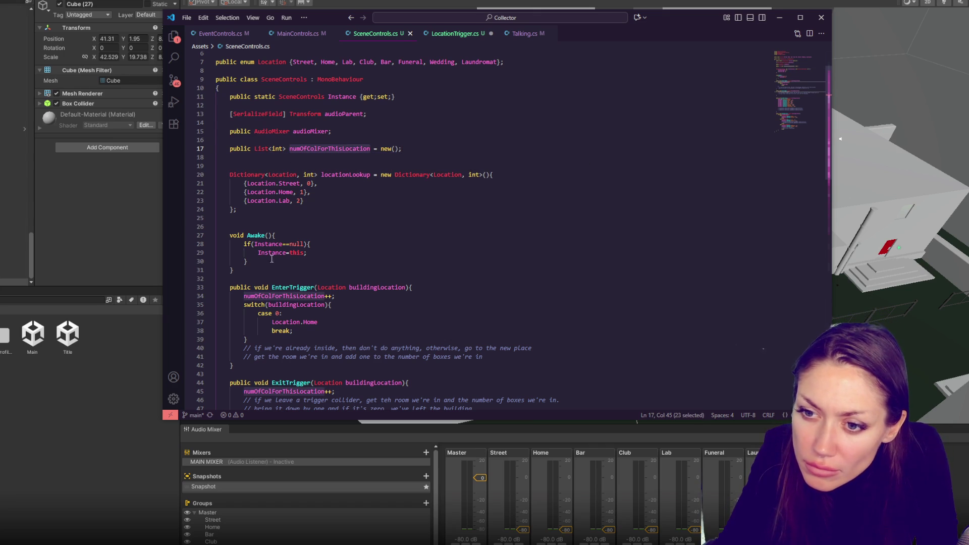
click(324, 297)
text([build)
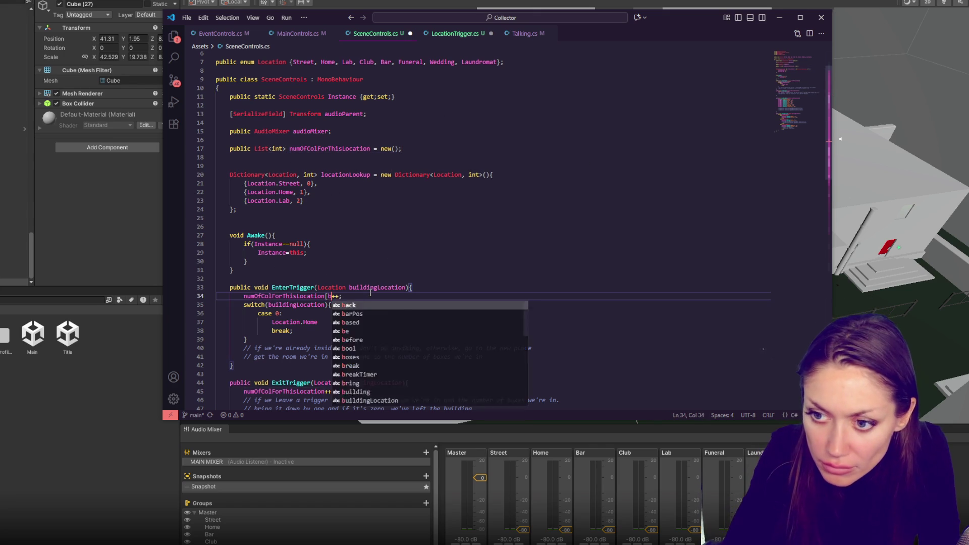
text(ingLo)
key(Tab)
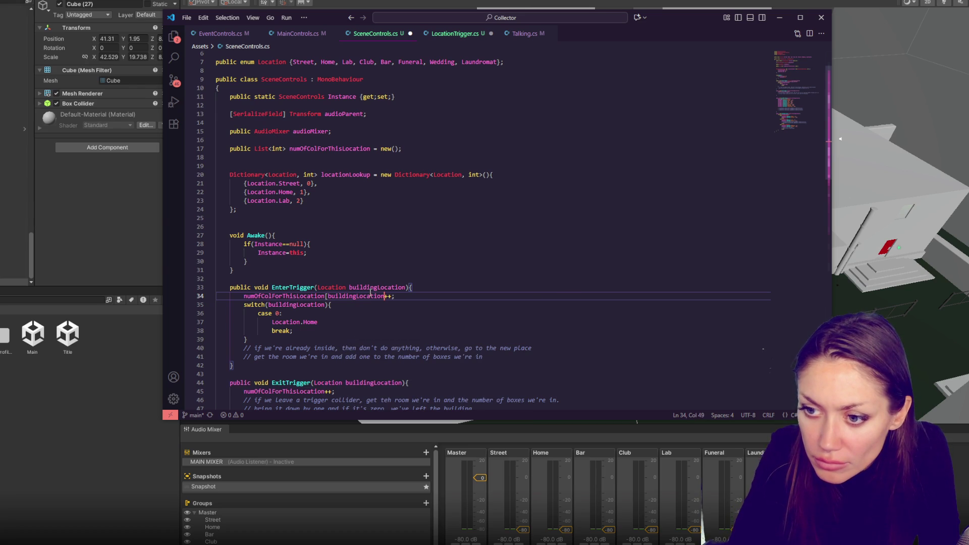
text(])
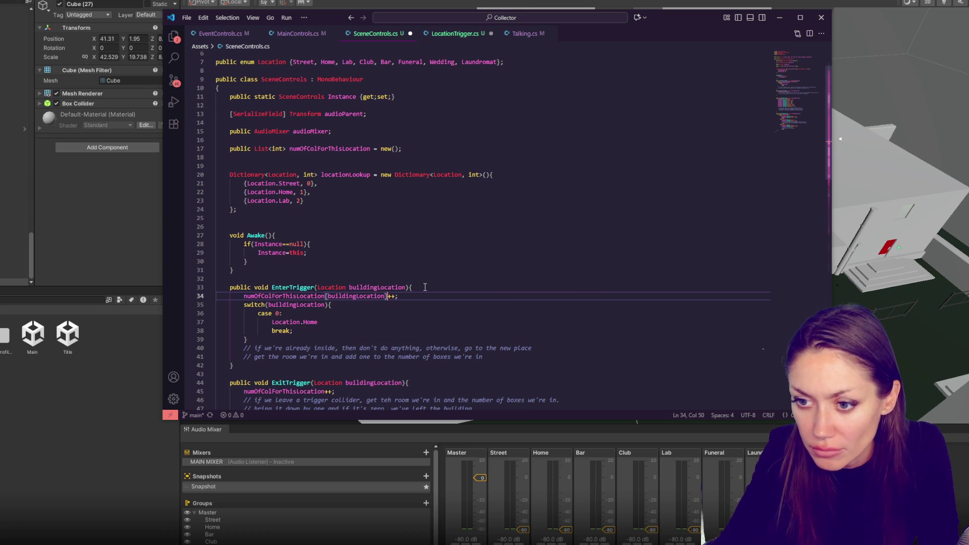
Make ExitTrigger decrement numOfColForThisLocation[buildingLocation] and save SceneControls.cs.
click(396, 297)
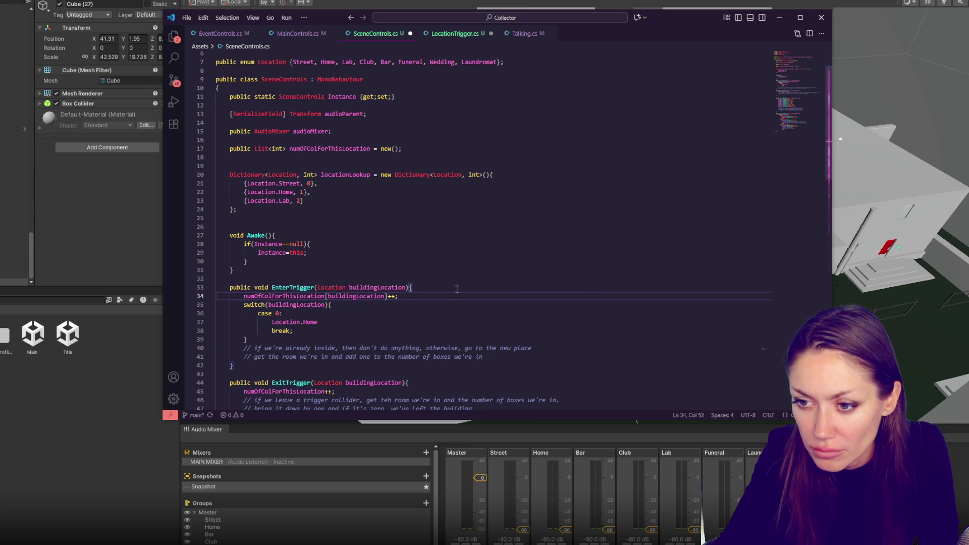
drag(410, 298, 428, 291)
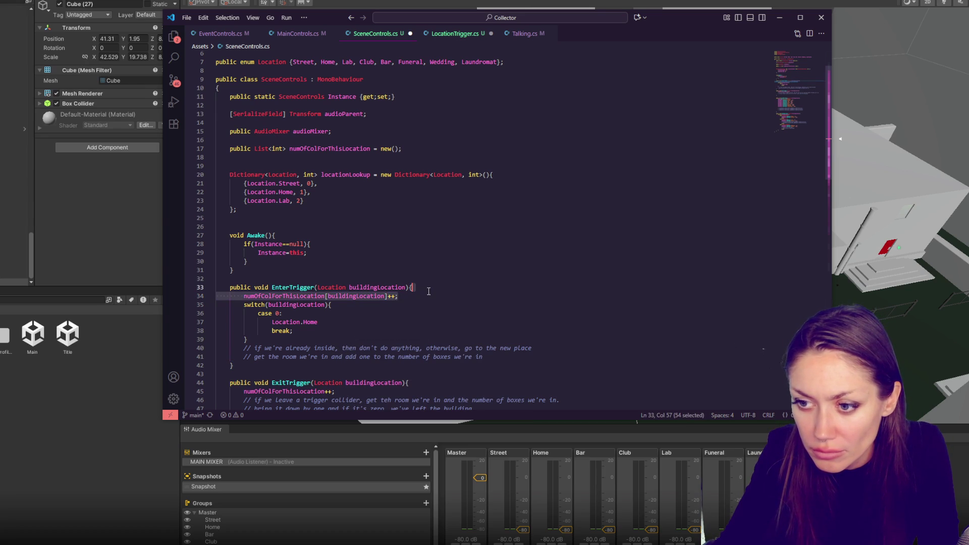
key(ctrl+c)
drag(421, 388, 414, 383)
key(ctrl+v)
key(BackSpace)
key(BackSpace)
key(BackSpace)
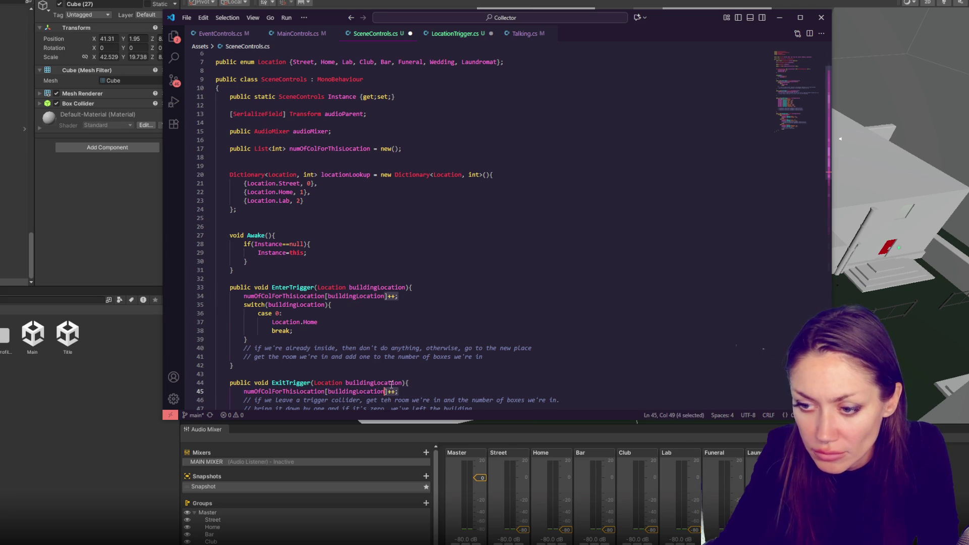
text(--)
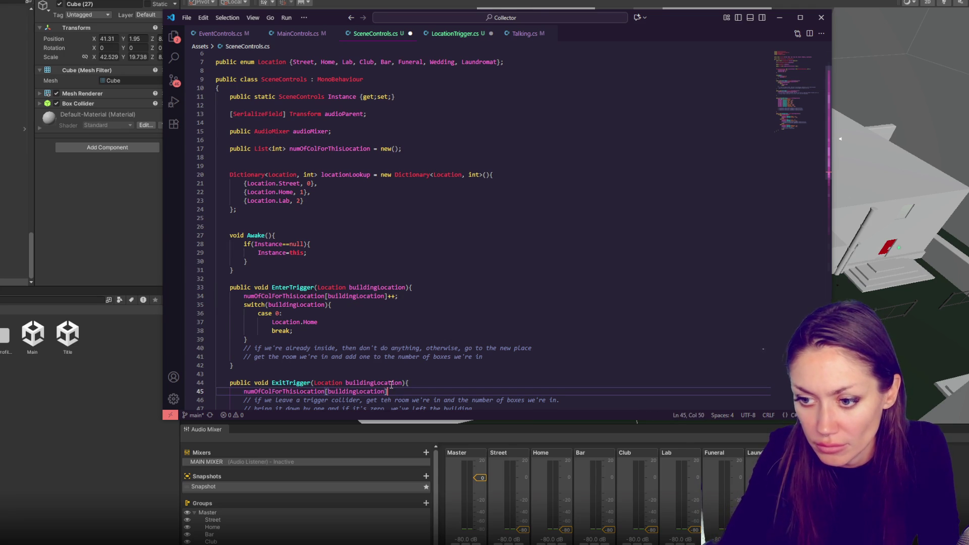
key(ctrl+s)
click(379, 313)
scroll(380, 234, down, 3)
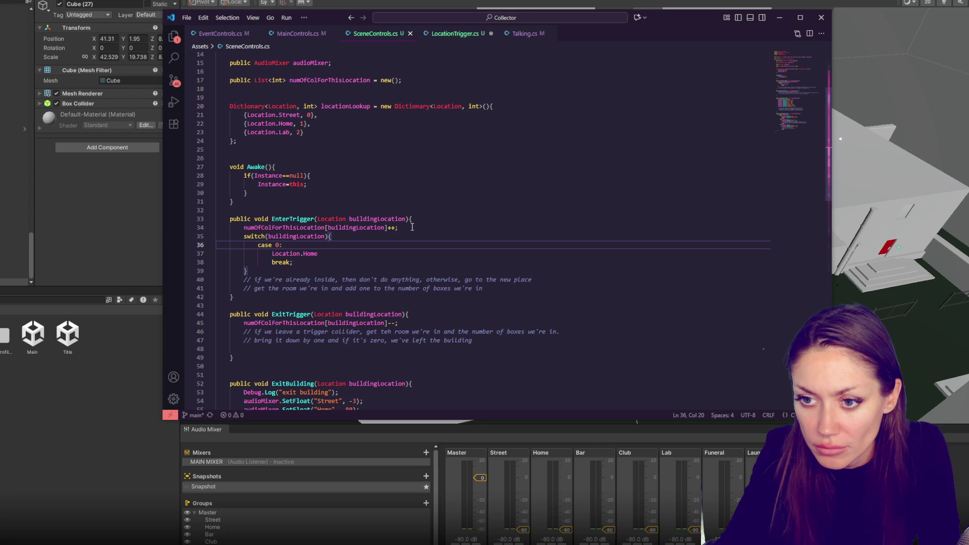
Start an if block above the switch, conditioned on the indexed numOfColForThisLocation counter.
key(Up)
key(Up)
key(End)
key(Return)
text(if()
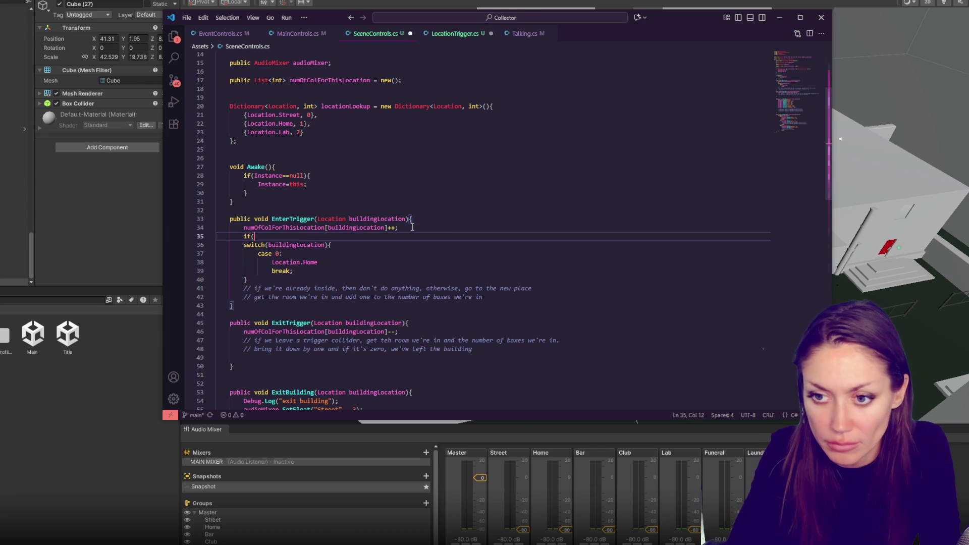
key(Return)
text(num)
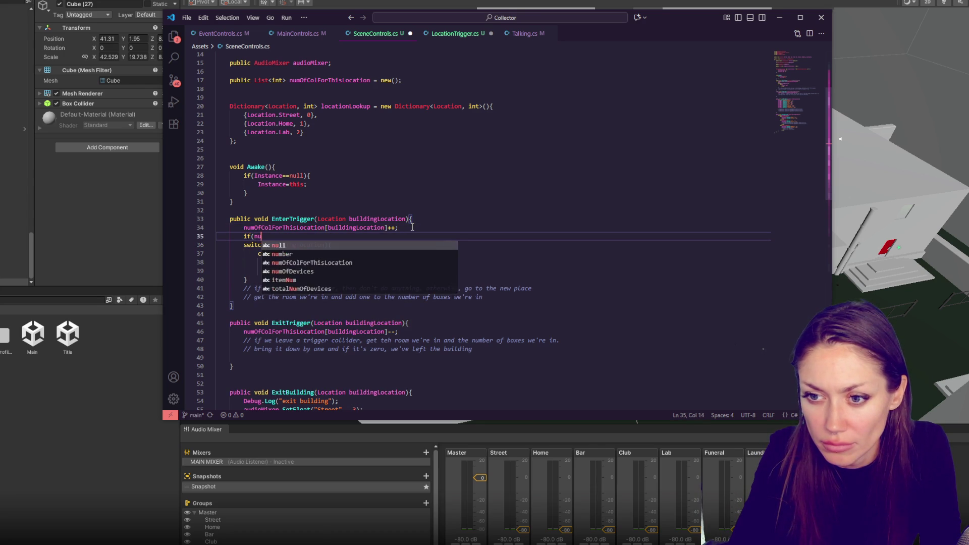
key(Tab)
key(BackSpace)
key(BackSpace)
key(BackSpace)
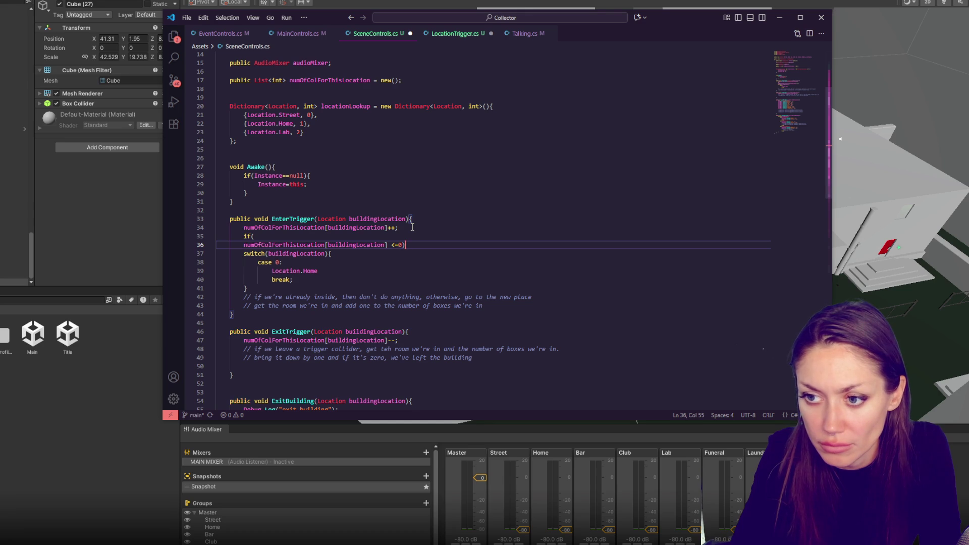
text(){)
key(Return)
click(245, 245)
key(BackSpace)
key(BackSpace)
key(BackSpace)
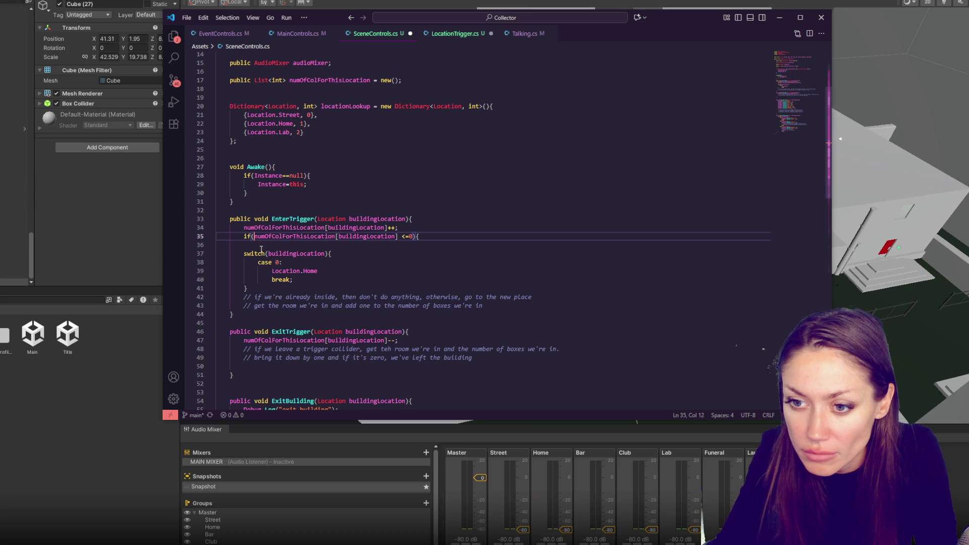
Delete the old switch block and close the new if block with a brace.
drag(261, 249, 291, 288)
key(BackSpace)
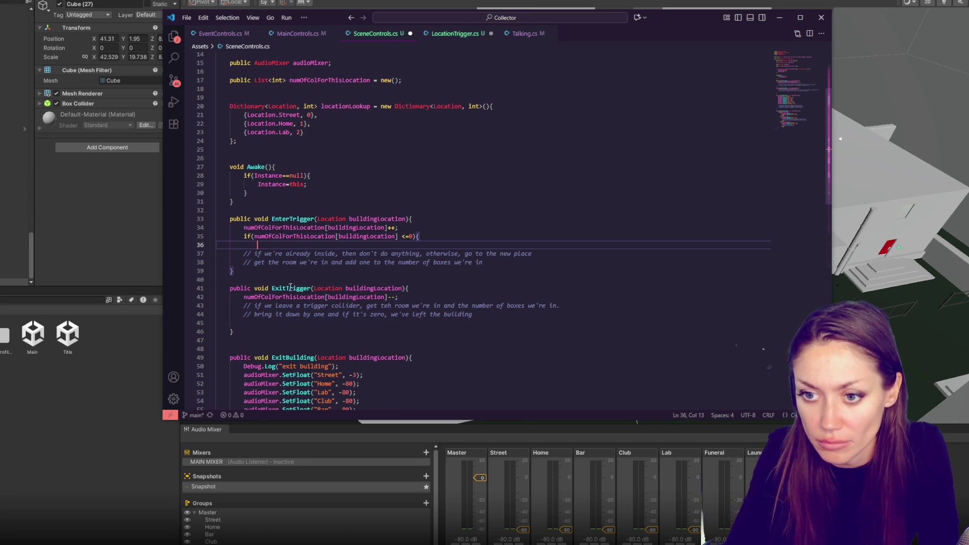
key(Return)
text(})
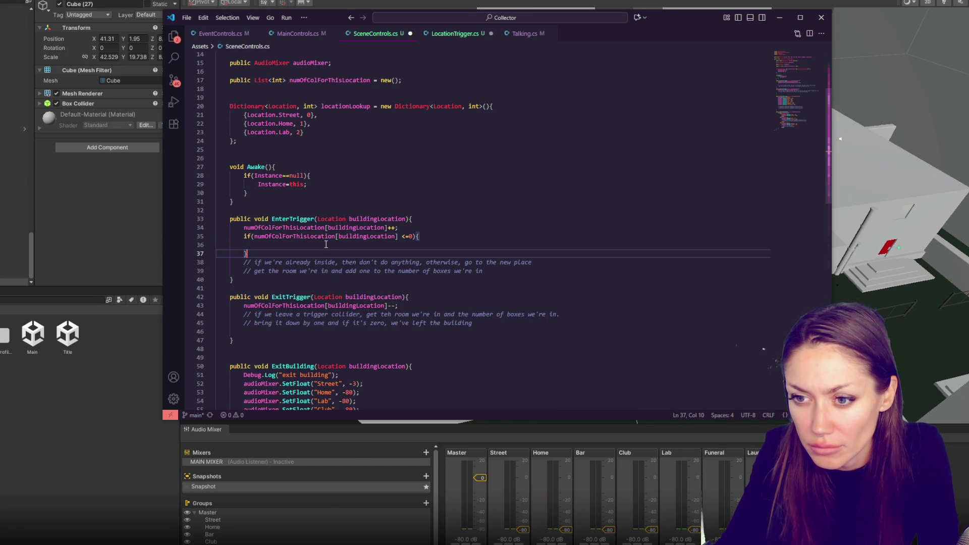
Move the if block into ExitTrigger so it calls ExitBuilding(buildingLocation), and save.
mouse_move(348, 253)
mouse_down()
mouse_move(242, 244)
mouse_move(399, 227)
mouse_up()
key(BackSpace)
click(409, 281)
key(ctrl+v)
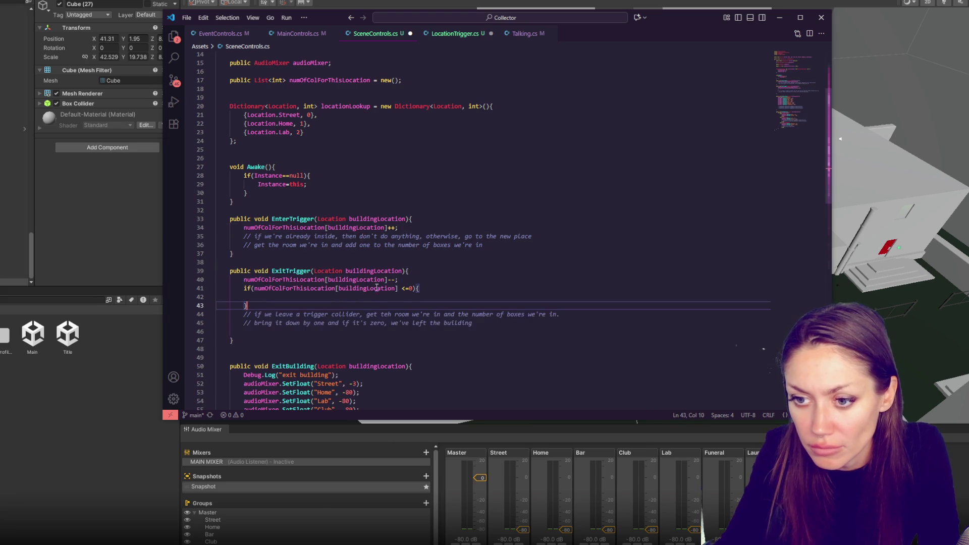
click(363, 297)
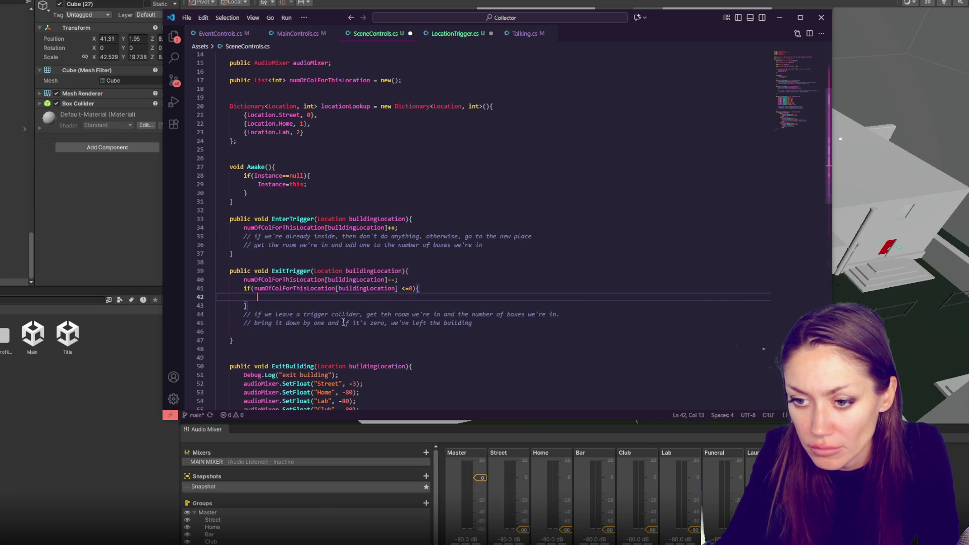
key(Tab)
text(ExitBuilding)
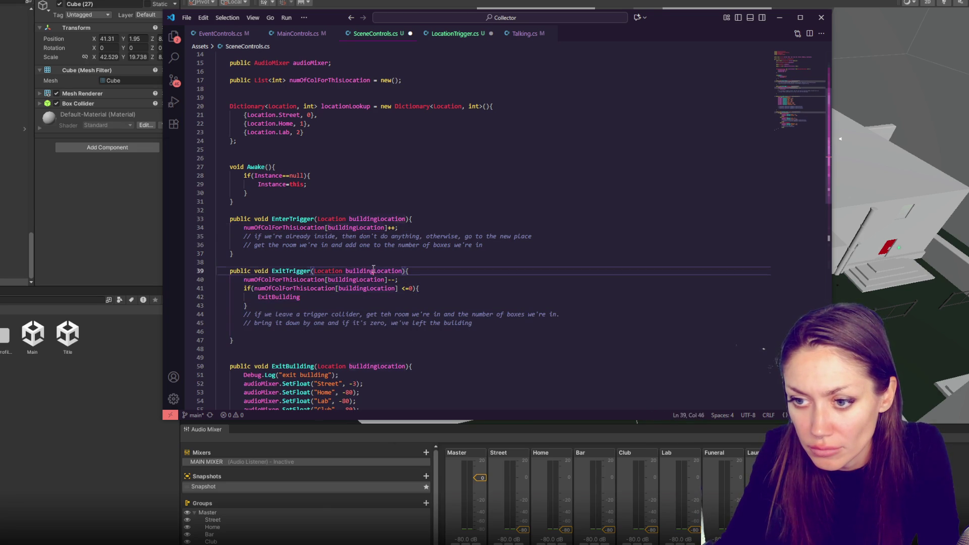
text((buildingLocation);)
key(ctrl+s)
Add if(buildingLocation<=0){ EnterBuilding(buildingLocation); } to EnterTrigger and save SceneControls.cs.
click(407, 227)
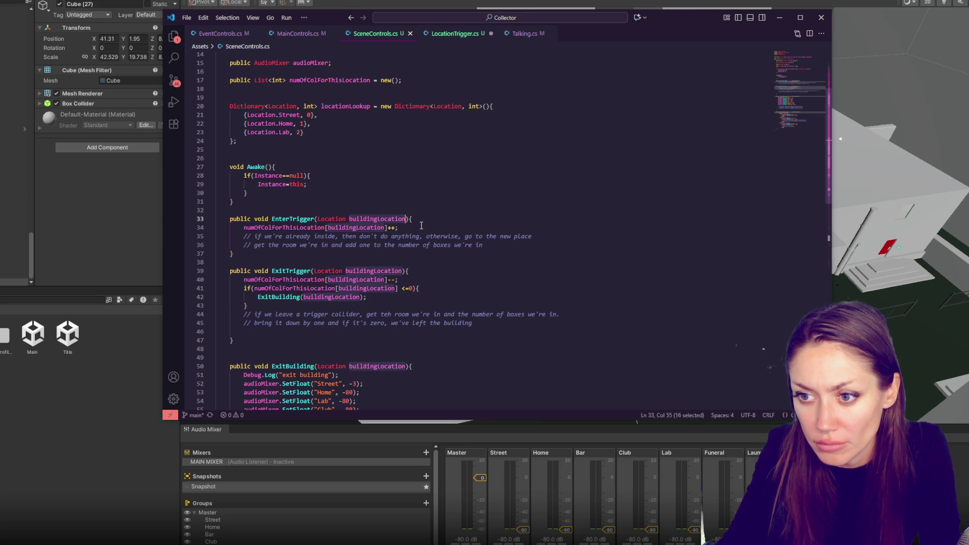
key(Return)
text(if(buildingLocation)
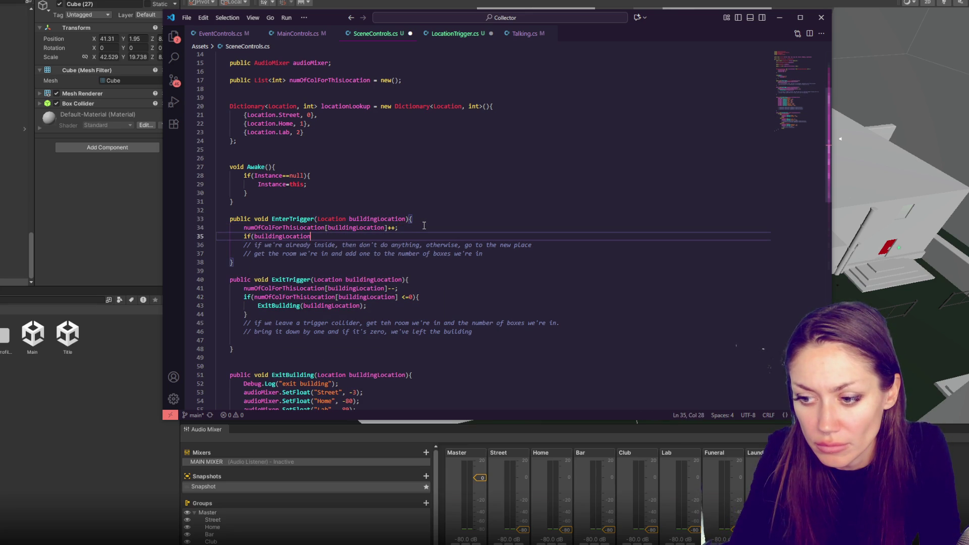
text(>=0){)
key(Return)
text(buildingLocation)
key(ctrl+BackSpace)
text(EnterBuilding())
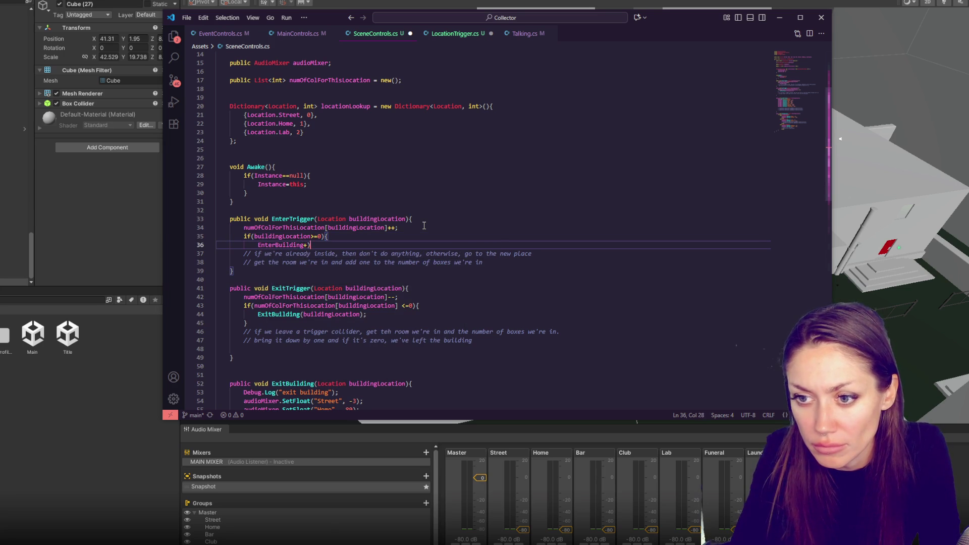
text(buildingLocation);)
key(Return)
text(})
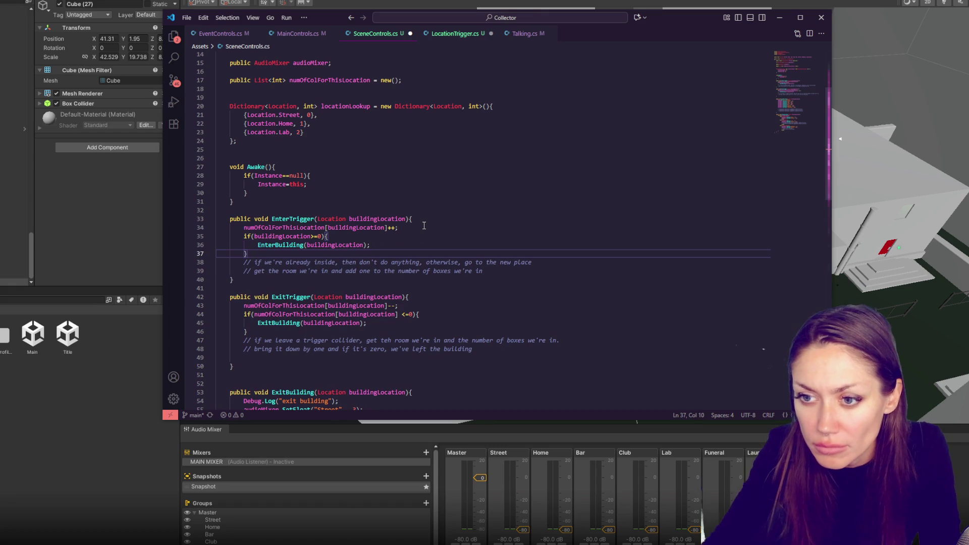
click(318, 236)
double_click(318, 236)
text(<=)
key(ctrl+s)
Review the EnterBuilding call and highlight the uses of buildingLocation.
key(Up)
key(Up)
key(Up)
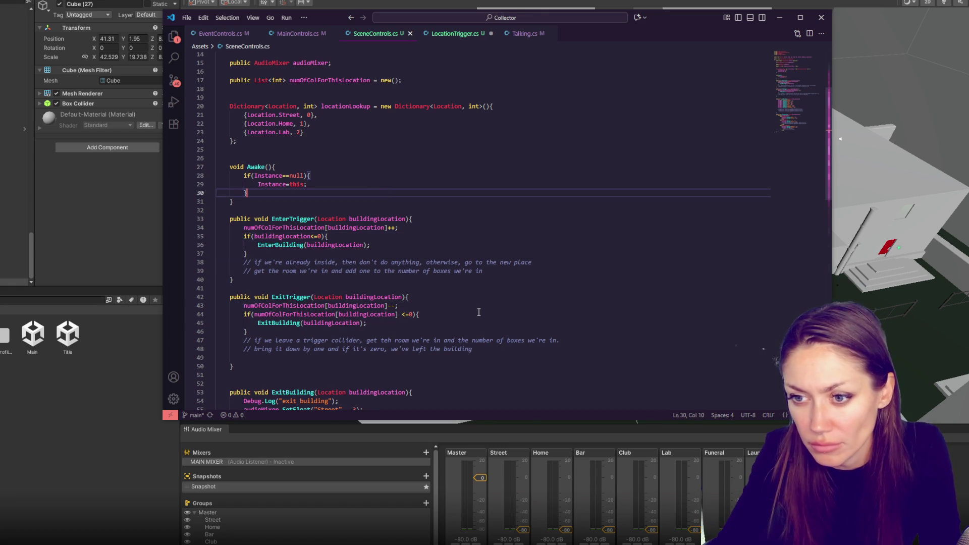
click(435, 303)
click(352, 245)
double_click(307, 245)
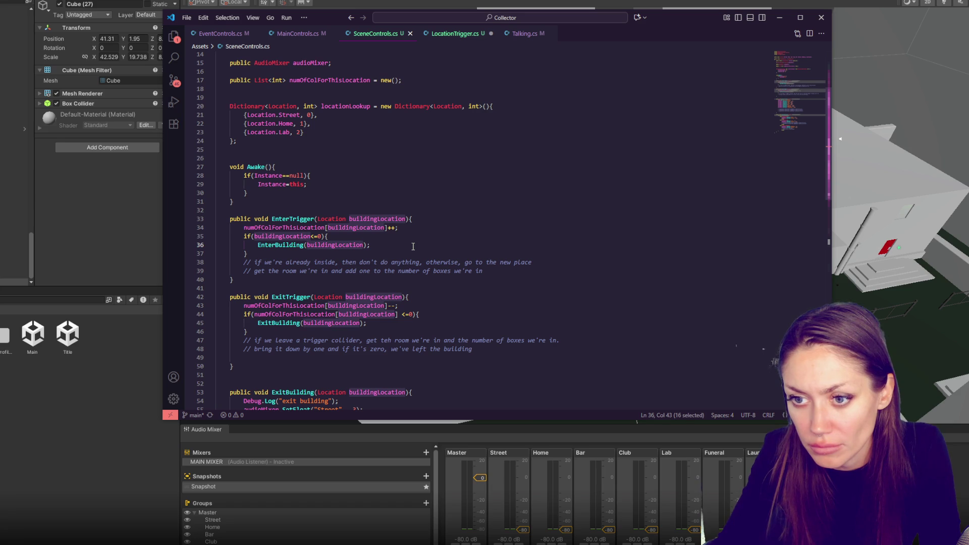
click(428, 220)
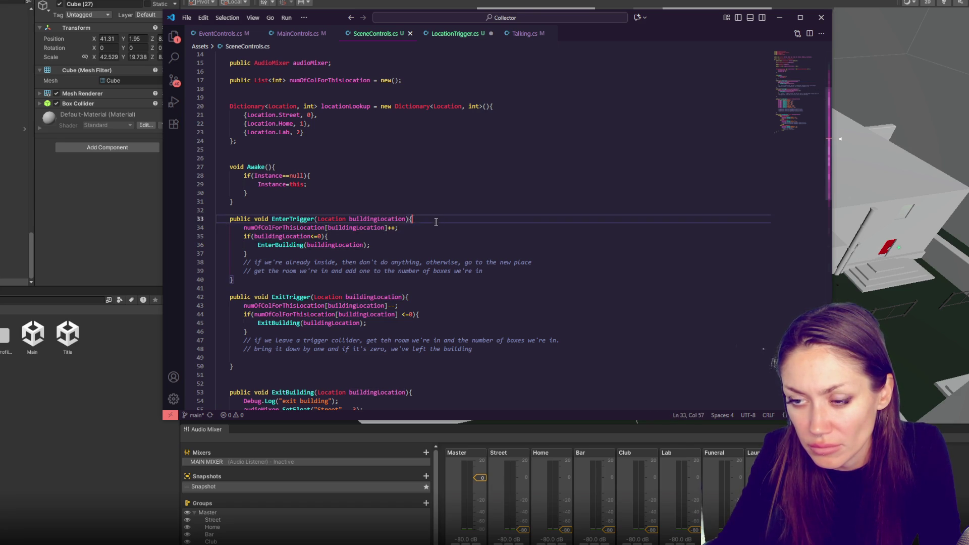
Experiment with moving the increment line, leaving it indented inside the if block.
key(ctrl+shift+k)
click(405, 228)
key(ctrl+z)
key(ctrl+y)
key(ctrl+z)
key(ctrl+y)
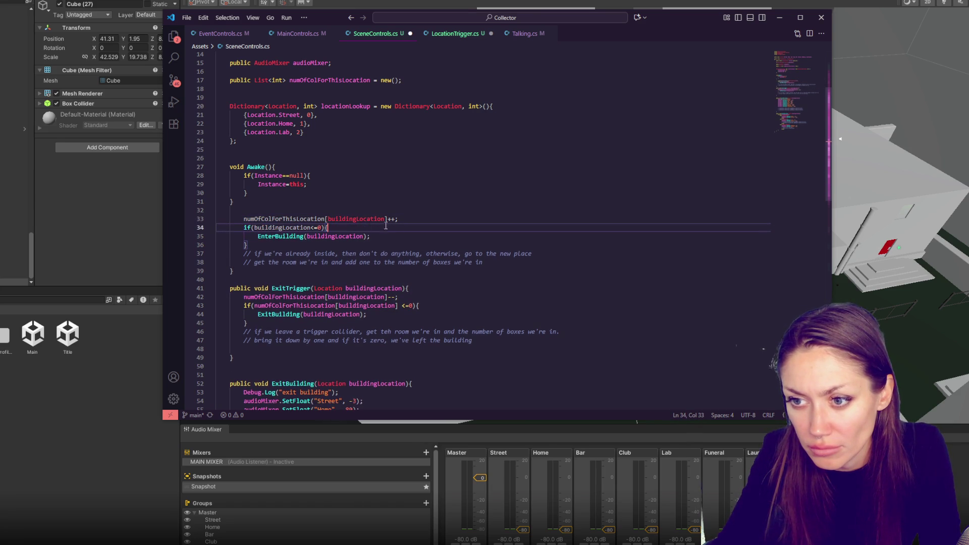
key(ctrl+z)
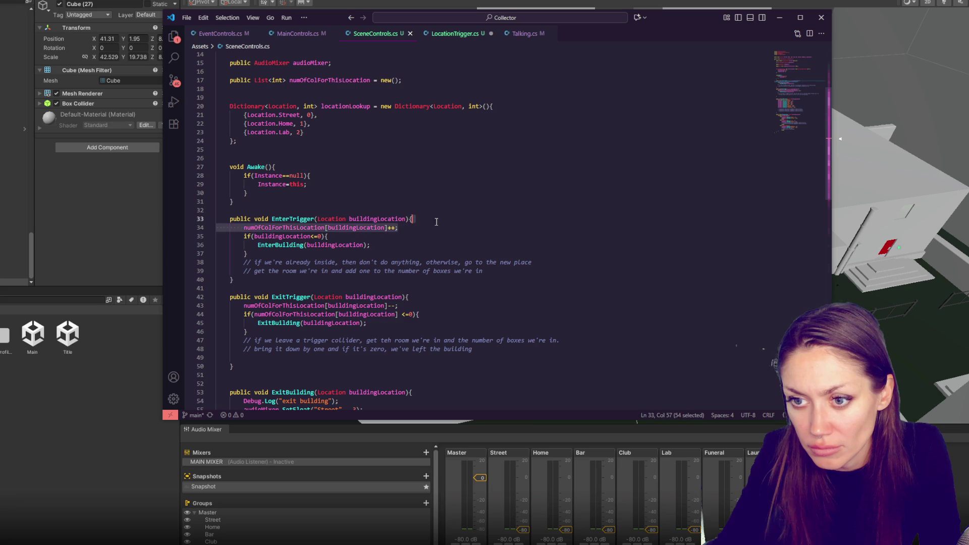
key(ctrl+z)
click(247, 238)
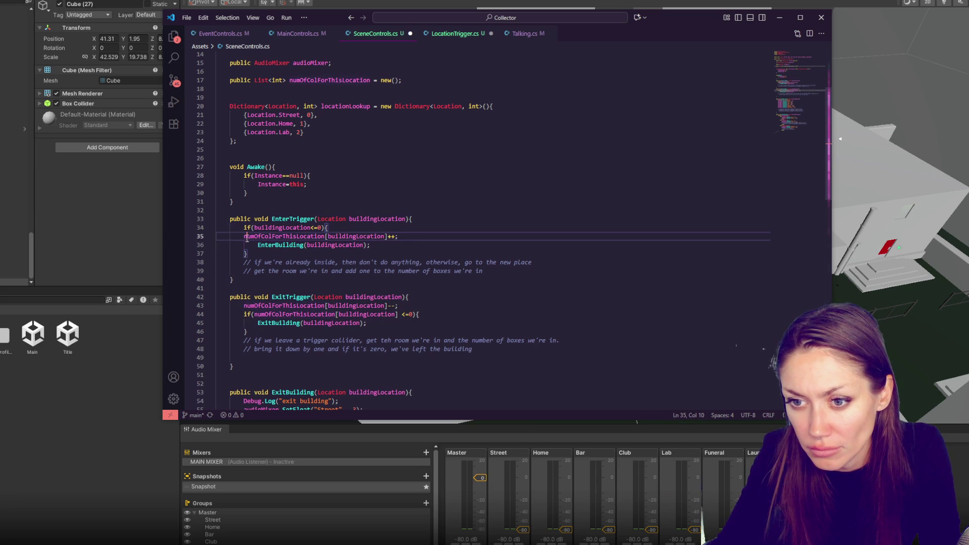
key(Tab)
Retype numOfColForThisLocation[buildingLocation]++; below the if block, outdented to match the if.
click(413, 229)
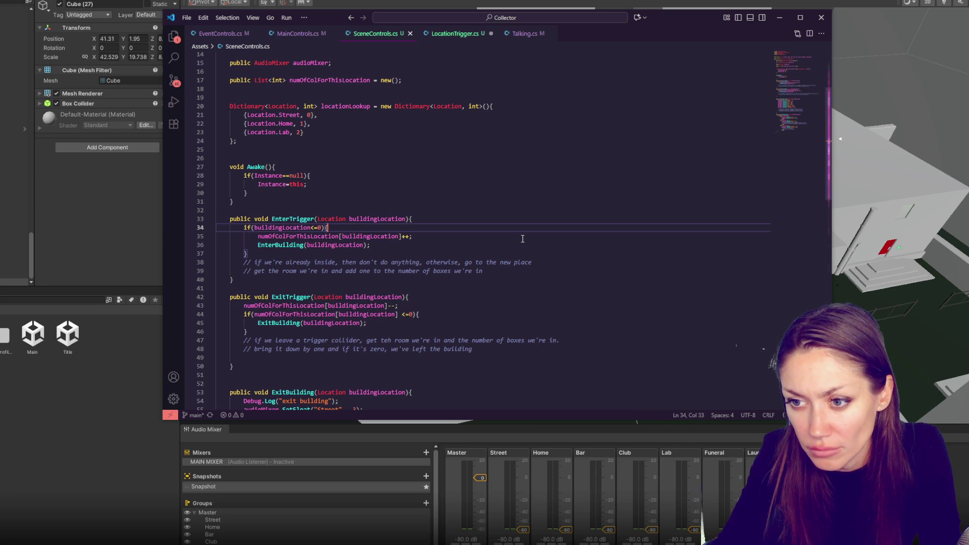
click(357, 253)
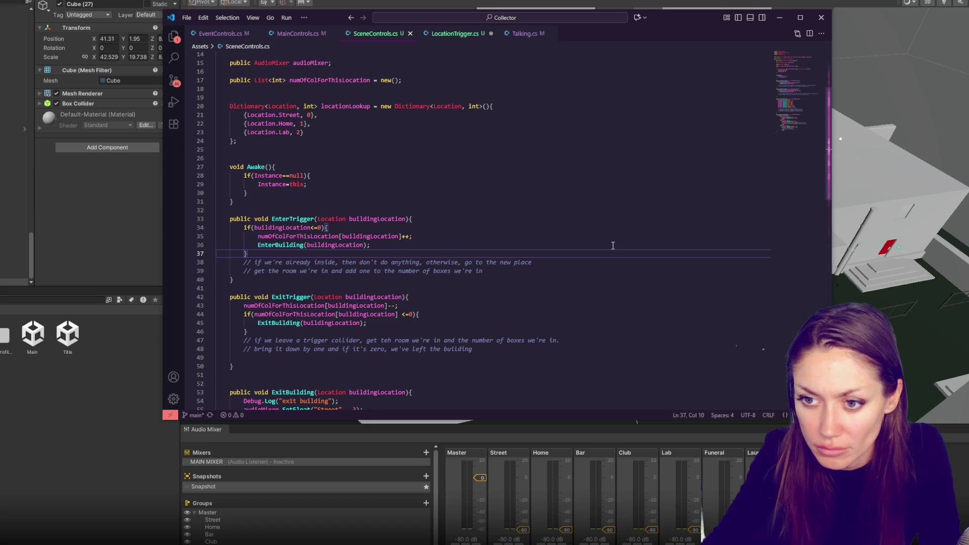
drag(442, 237, 441, 230)
click(336, 247)
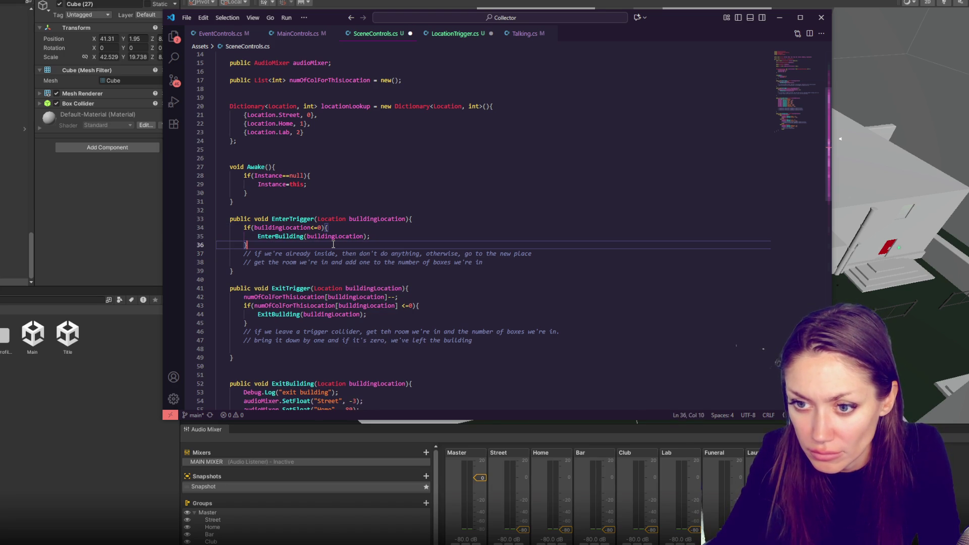
key(Return)
text(numOfColForThisLocation[buildingLocation]++;)
key(shift+Tab)
key(Up)
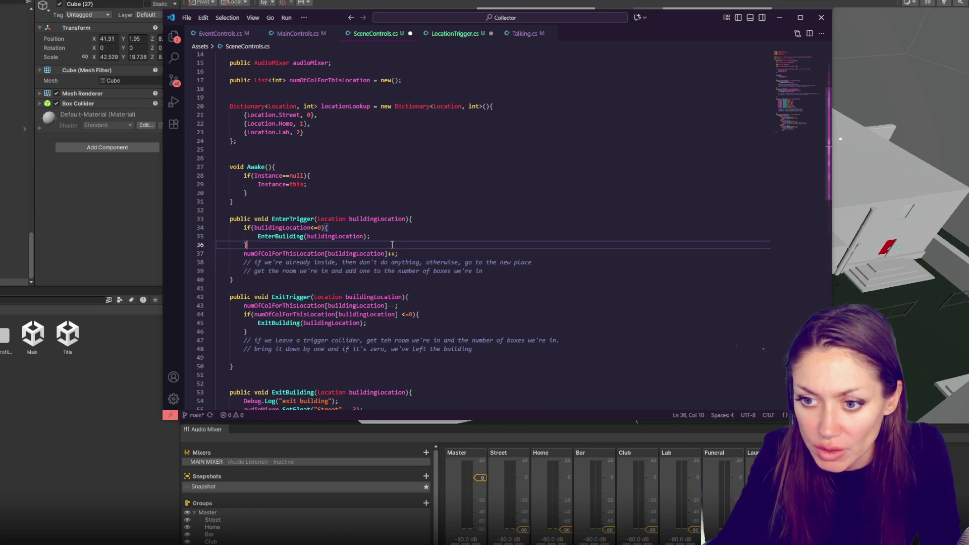
double_click(367, 219)
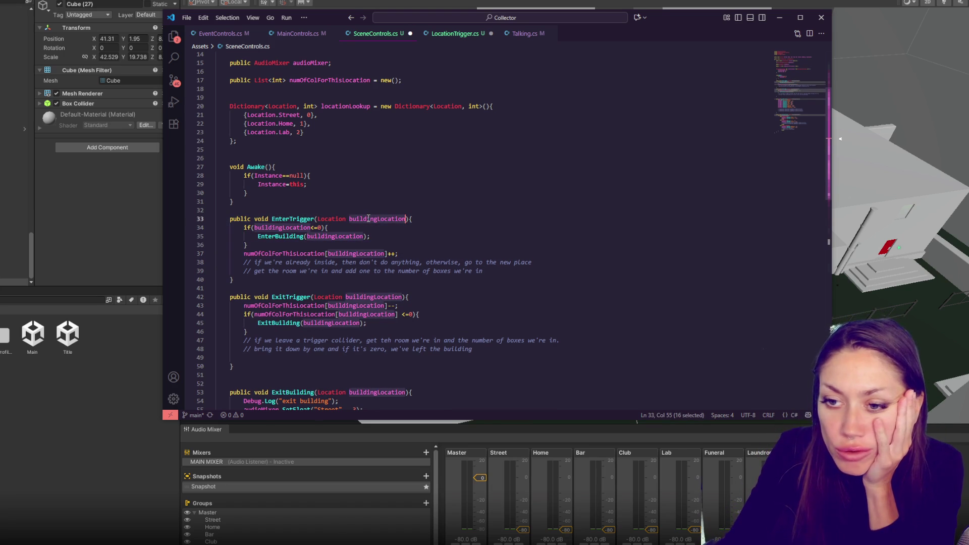
double_click(306, 227)
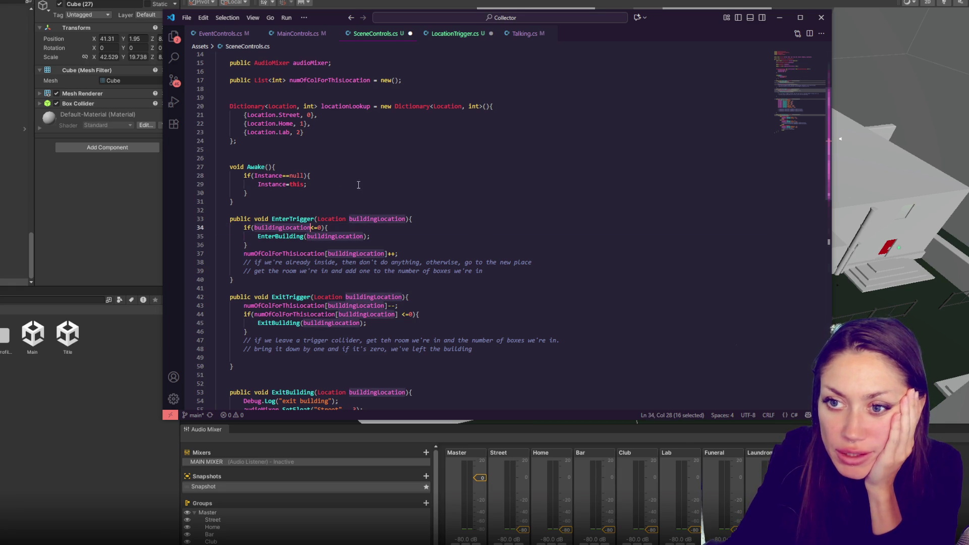
Try setting the Home and Lab dictionary values to 0, then restore the originals.
double_click(301, 123)
text(0)
double_click(298, 132)
text(0)
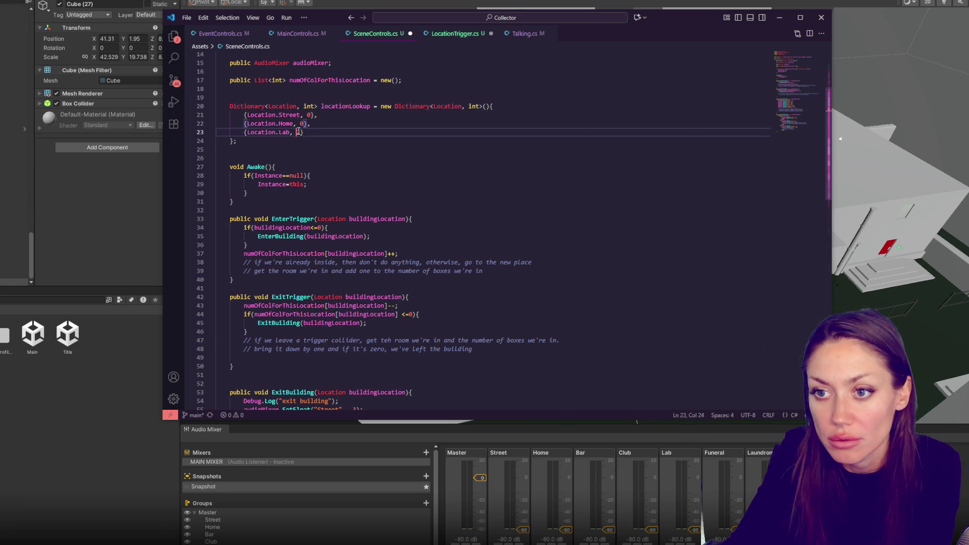
mouse_move(312, 124)
mouse_down()
mouse_move(320, 115)
mouse_move(325, 125)
mouse_up()
key(ctrl+c)
key(ctrl+v)
key(ctrl+z)
key(ctrl+z)
key(ctrl+z)
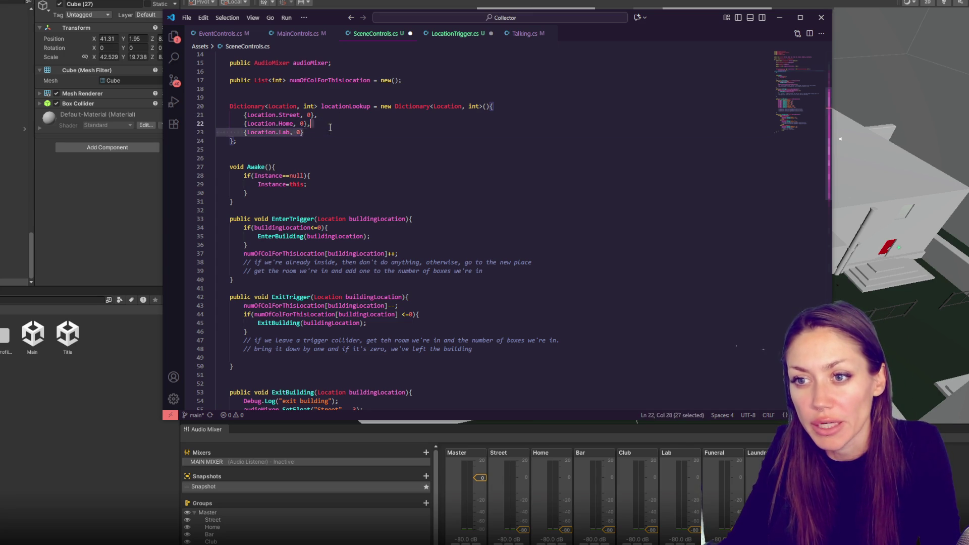
Give the numOfColForThisLocation list a { 0,0,0 } initializer and save the file.
double_click(359, 79)
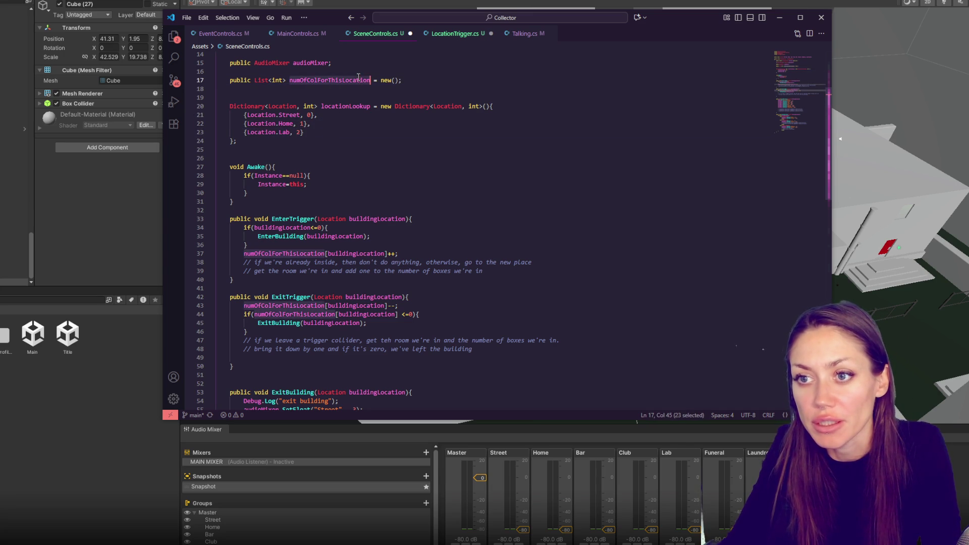
click(403, 80)
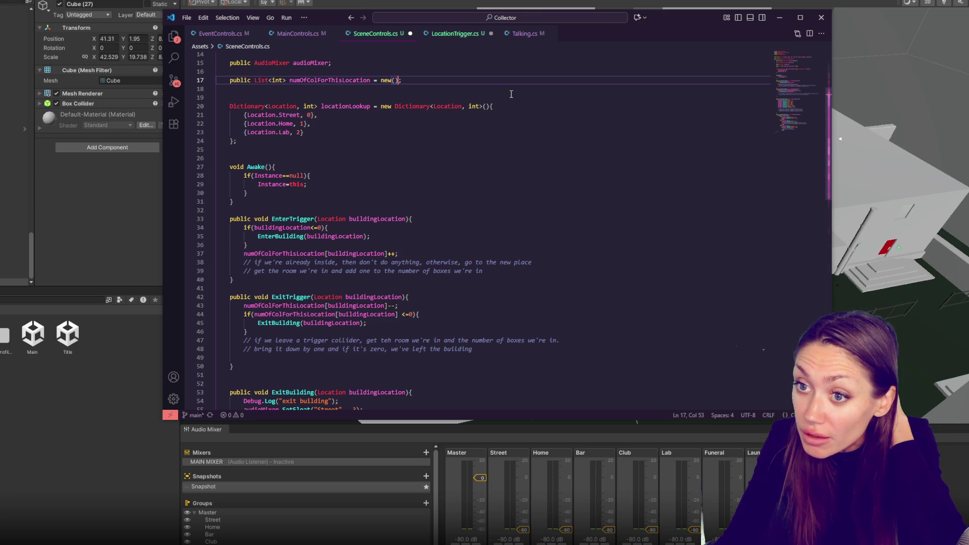
text({)
key(Return)
key(Return)
key(Return)
text(};)
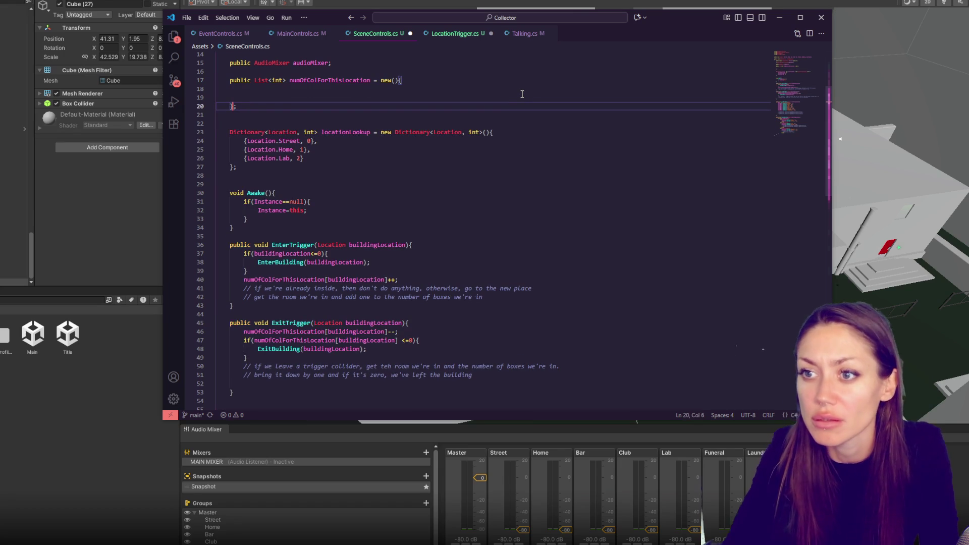
click(515, 87)
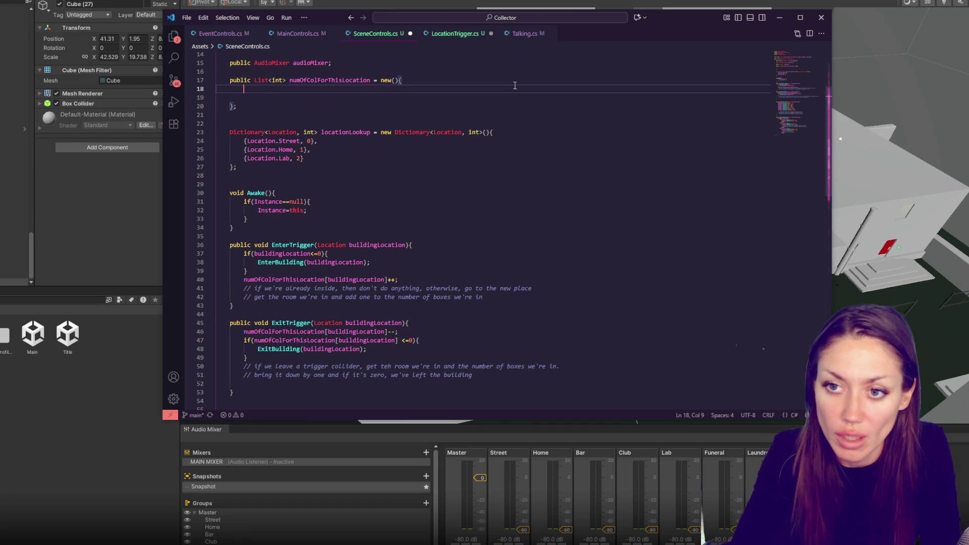
text(0,0,0,0,0,)
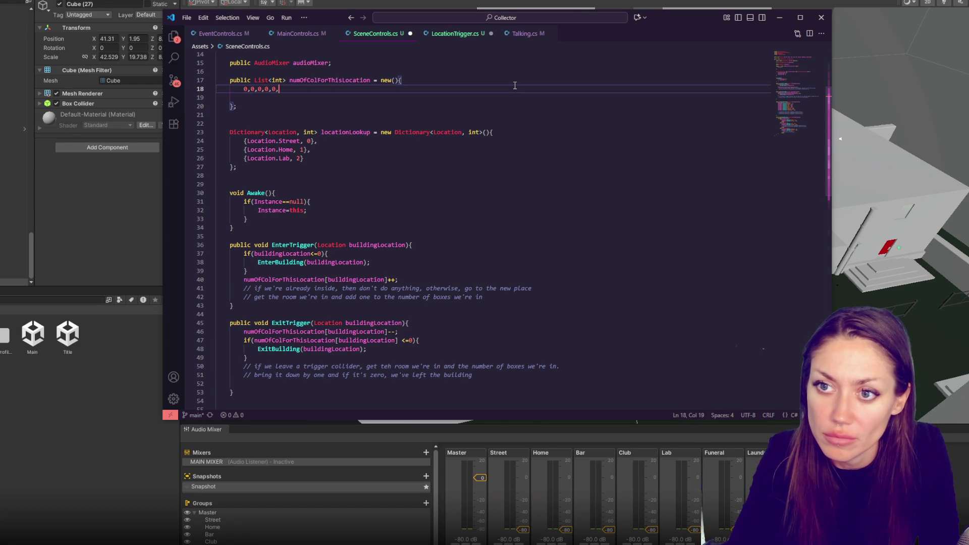
key(BackSpace)
key(BackSpace)
key(BackSpace)
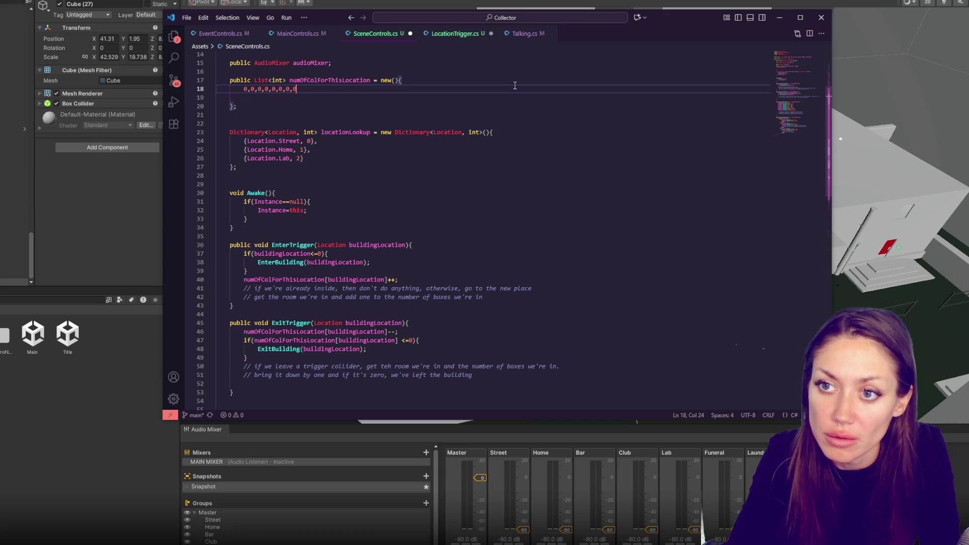
click(462, 123)
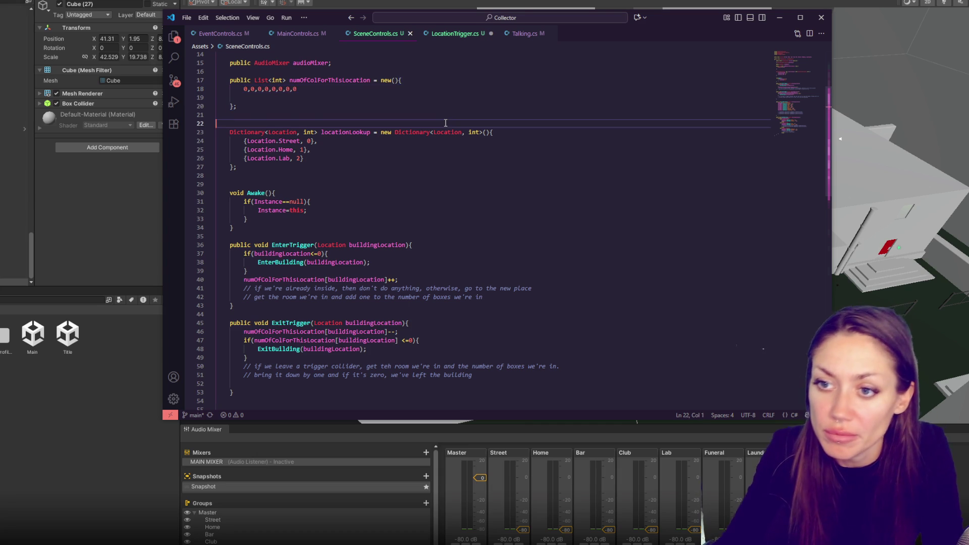
key(ctrl+s)
Copy List<int> from the declaration and paste it after new.
scroll(450, 135, down, 1)
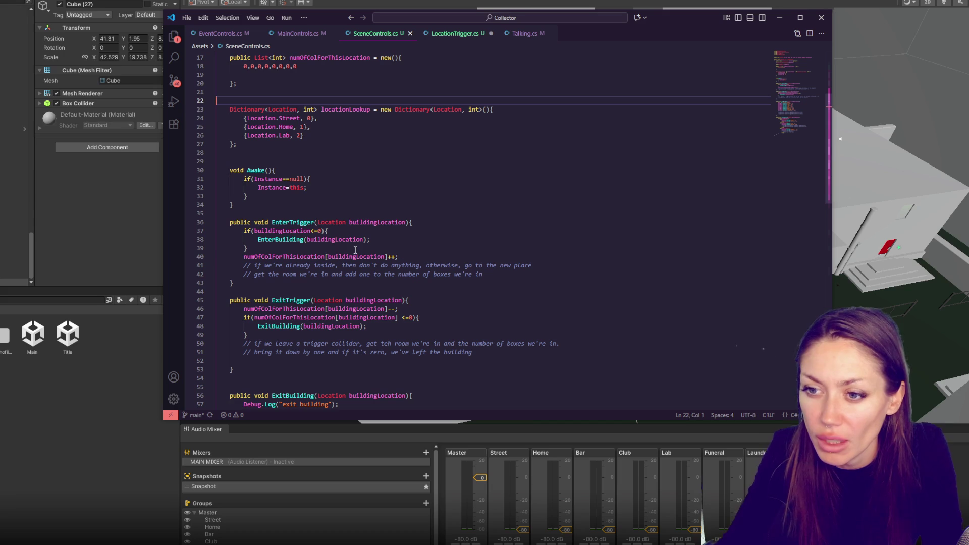
click(384, 256)
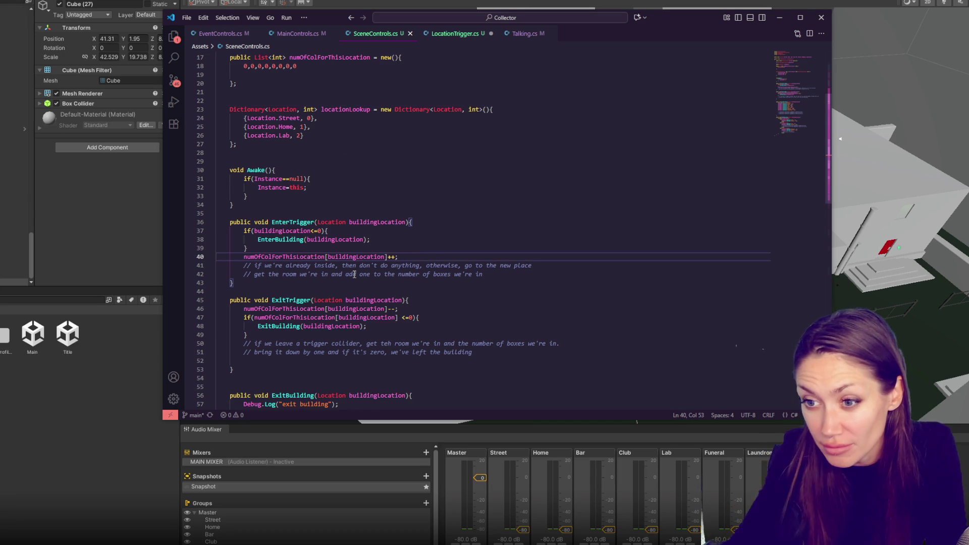
scroll(414, 237, down, 1)
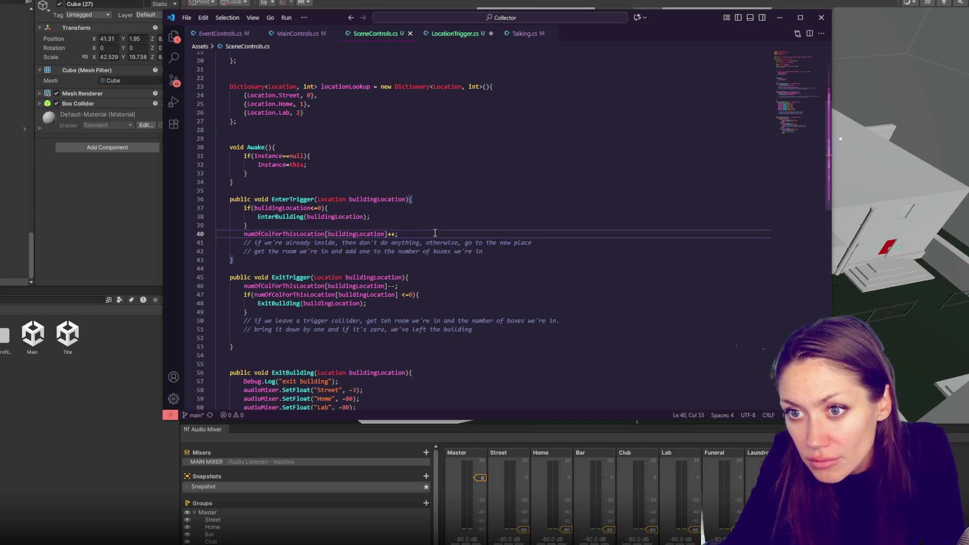
scroll(435, 233, up, 3)
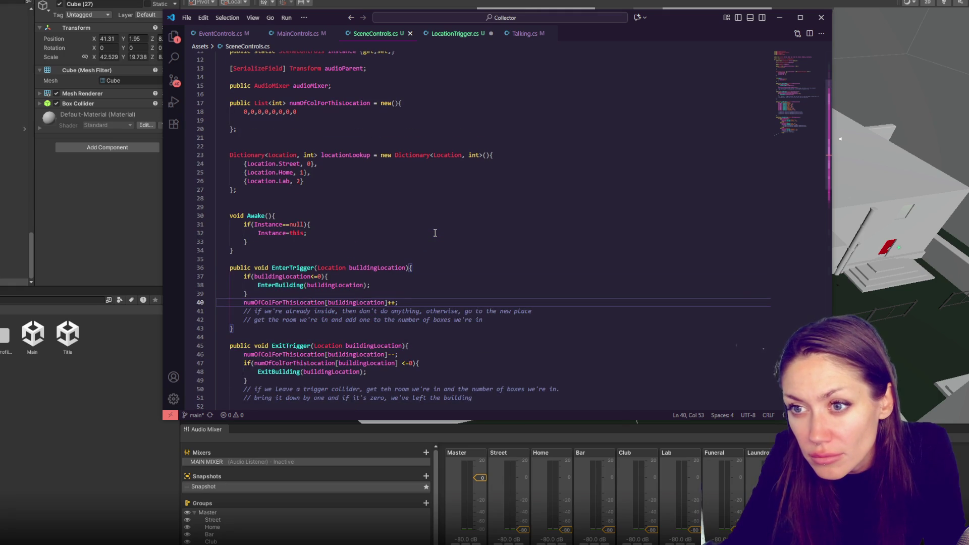
drag(255, 103, 285, 102)
click(392, 103)
key(ctrl+v)
Scroll down to EnterTrigger and highlight the uses of buildingLocation.
click(431, 190)
scroll(435, 212, down, 3)
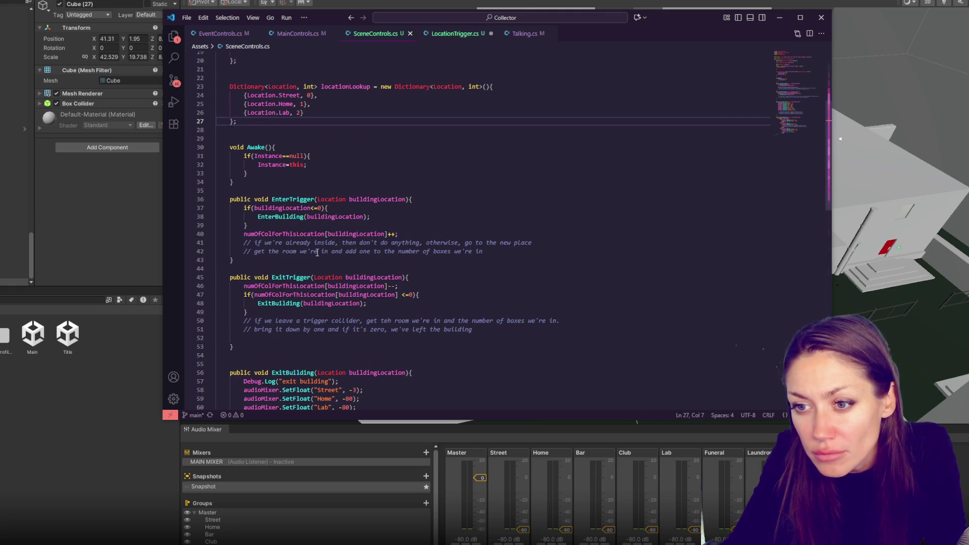
scroll(368, 296, down, 1)
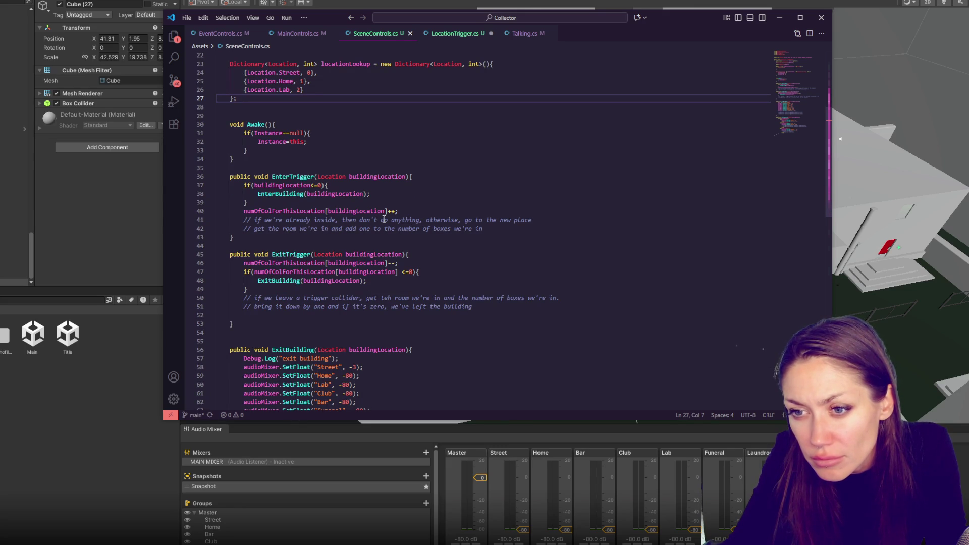
click(372, 170)
double_click(372, 176)
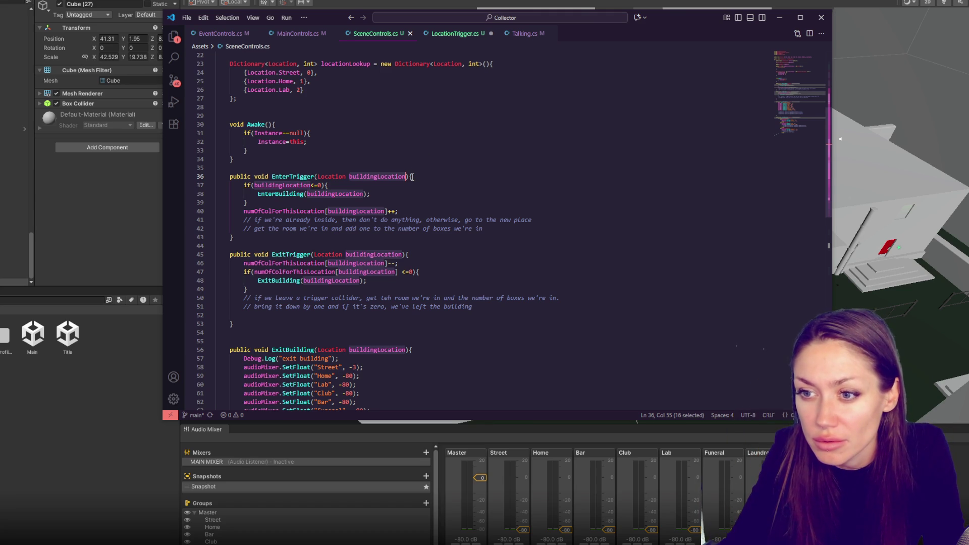
Start an int index declaration at the top of EnterTrigger, then delete it.
click(417, 177)
key(Return)
text(int Inde)
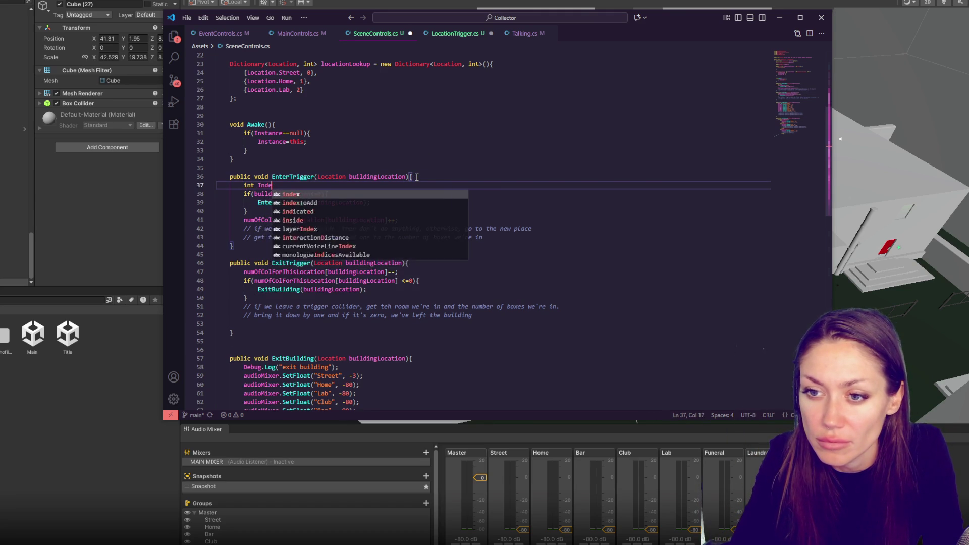
key(Escape)
text(index)
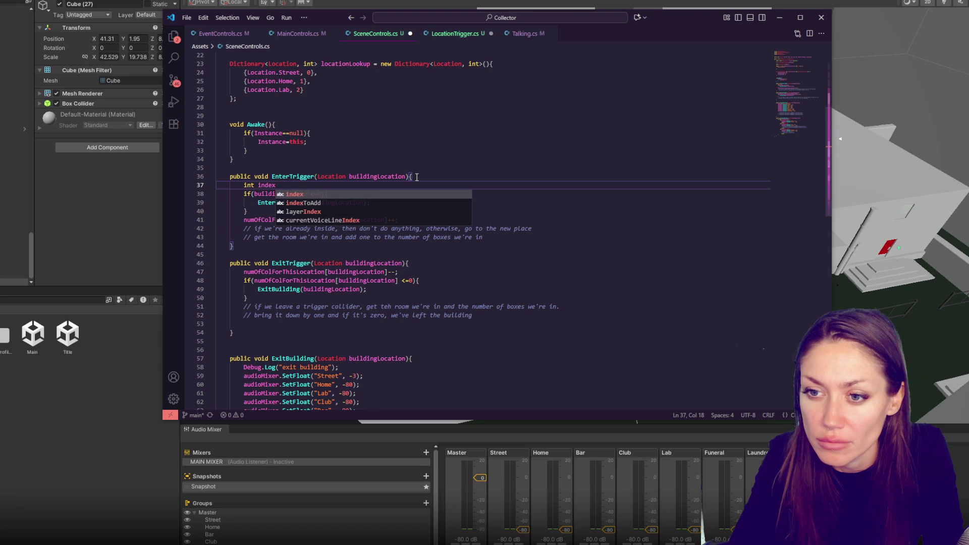
key(BackSpace)
key(BackSpace)
key(BackSpace)
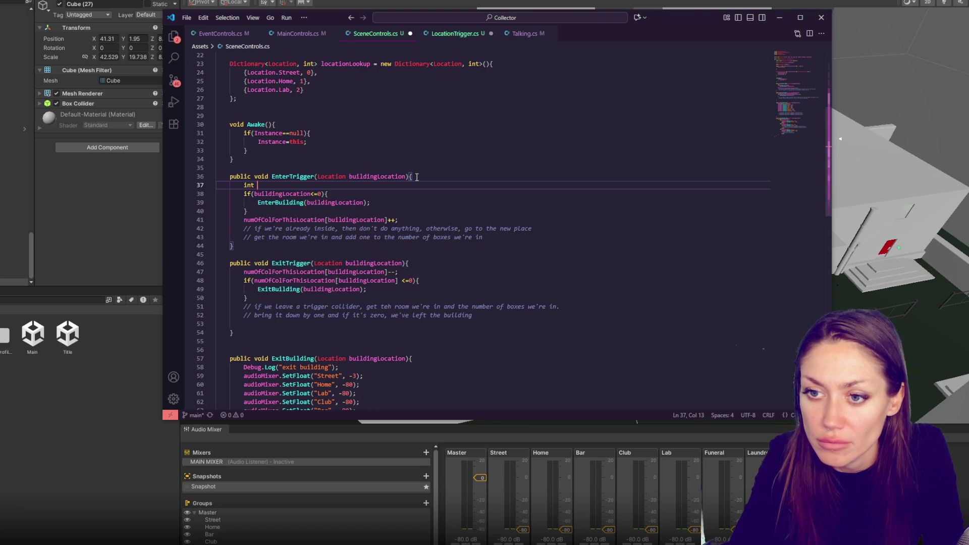
key(BackSpace)
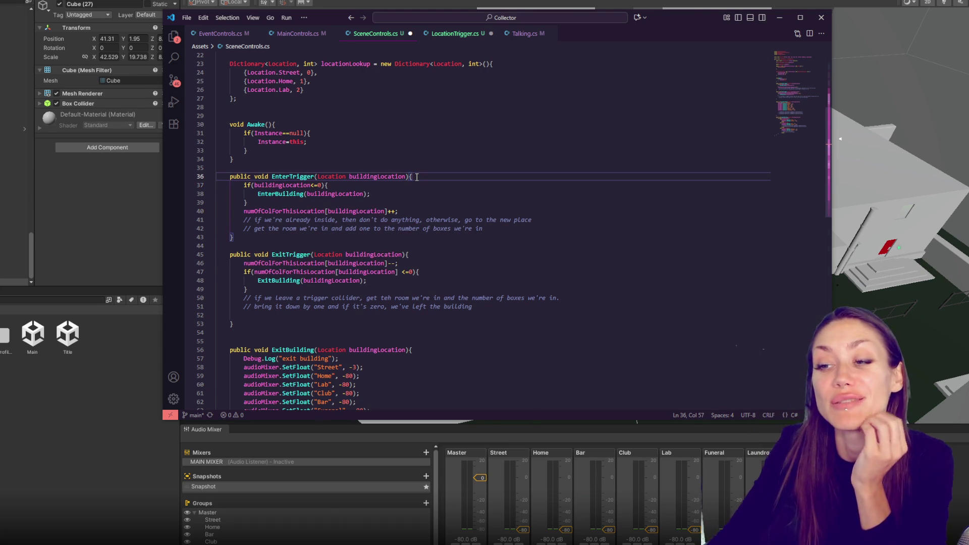
Replace buildingLocation in the if condition with the copied counter lookup expression and save.
double_click(374, 176)
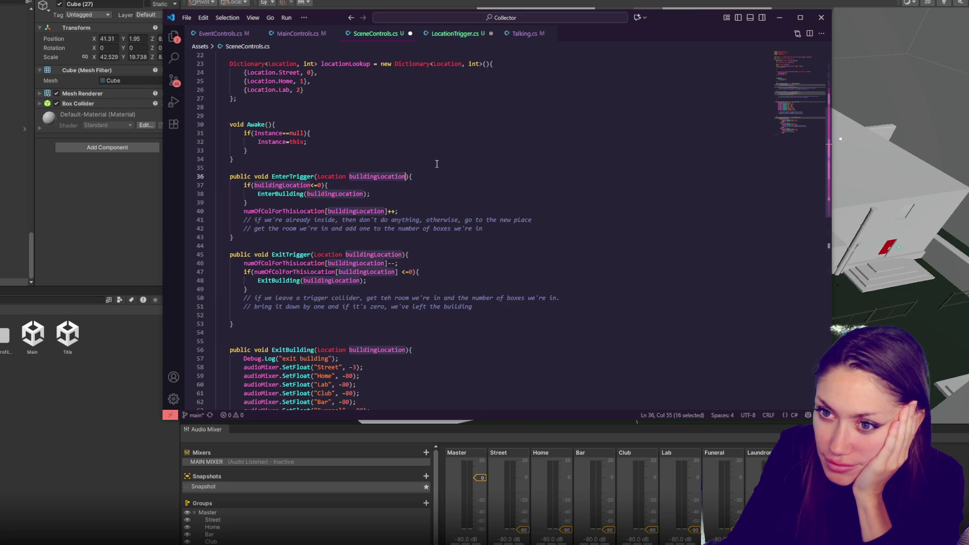
scroll(437, 164, up, 3)
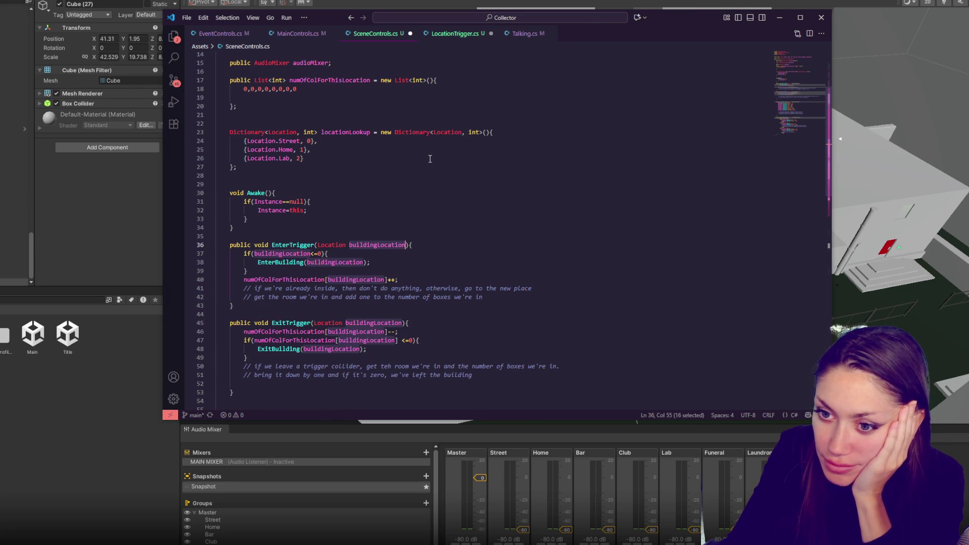
double_click(330, 79)
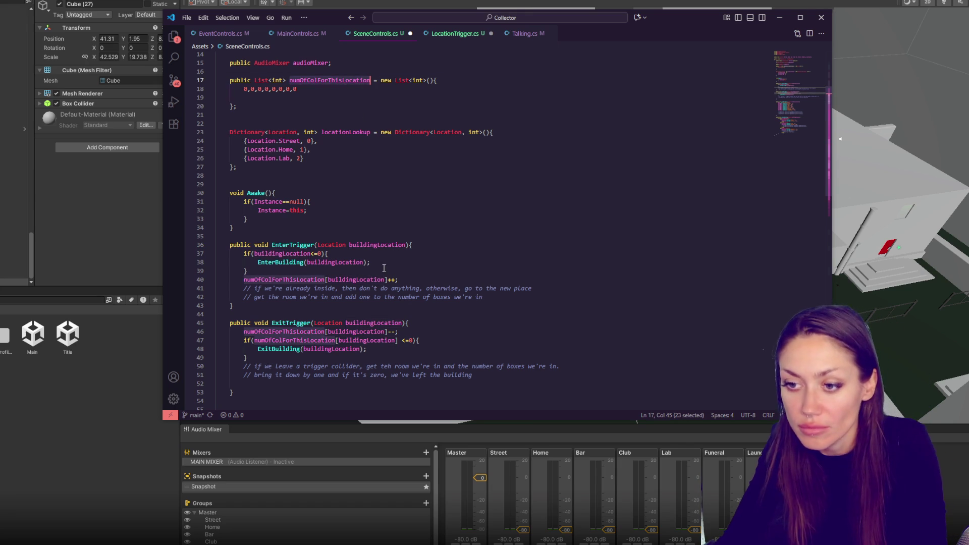
drag(387, 279, 244, 281)
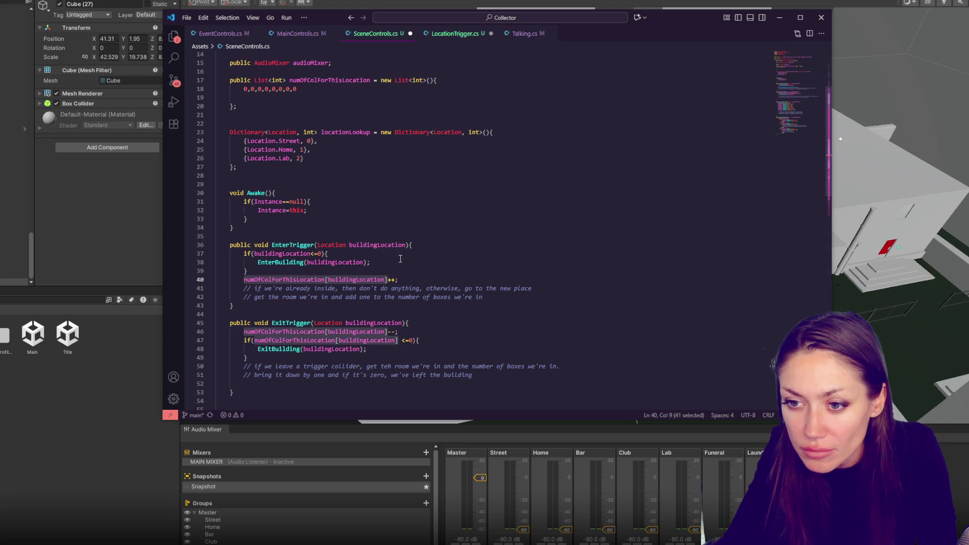
key(ctrl+c)
double_click(300, 253)
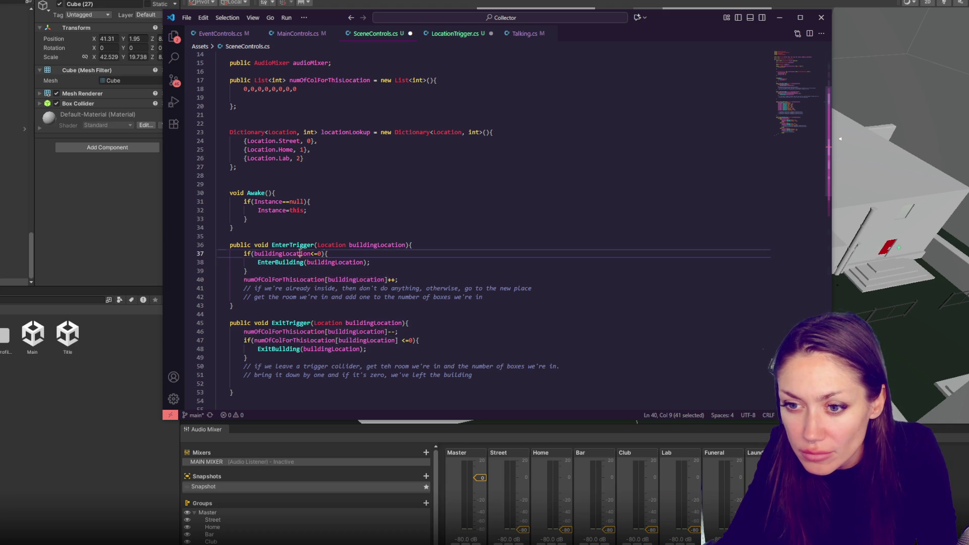
key(ctrl+v)
key(ctrl+s)
Find all occurrences of buildingLocation with the search bar.
click(458, 245)
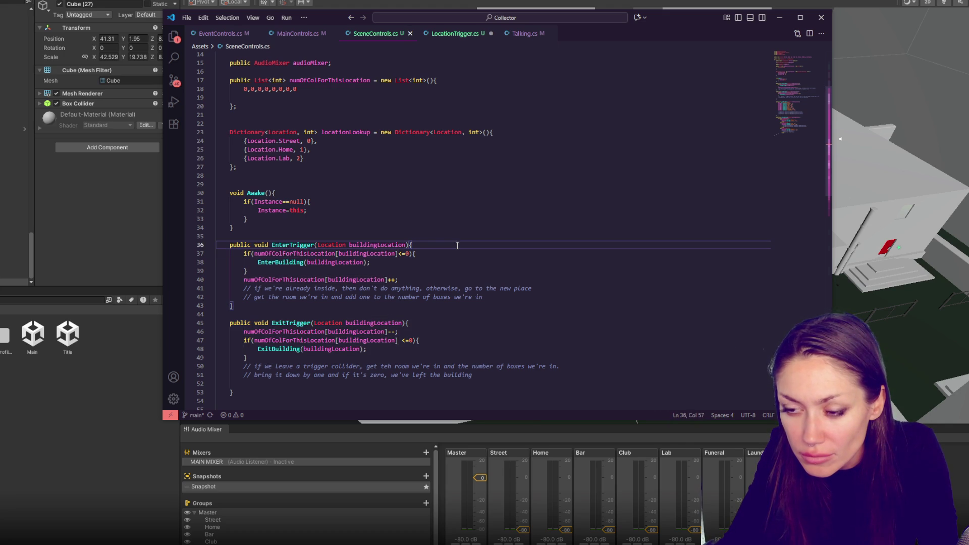
double_click(377, 246)
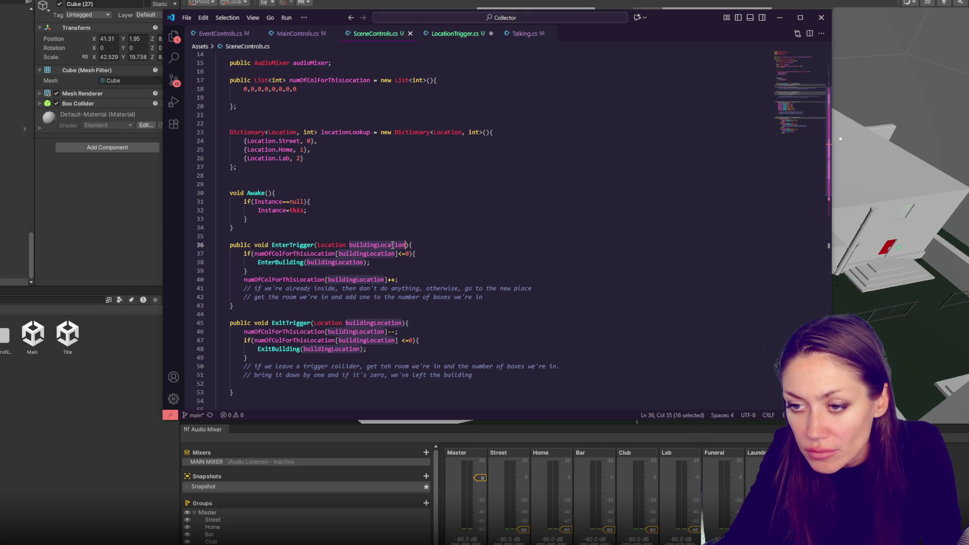
key(ctrl+f)
scroll(558, 82, down, 1)
Add 'int numOfLocation = locationLookup(buildingLocation);' as the first line of EnterTrigger.
key(Escape)
click(440, 222)
key(Return)
text(int n)
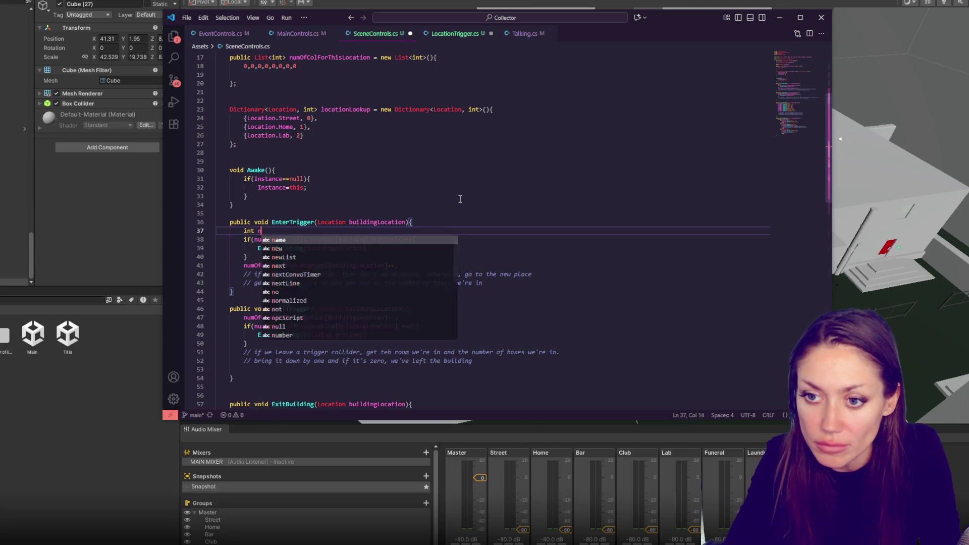
text(umOfLocation = )
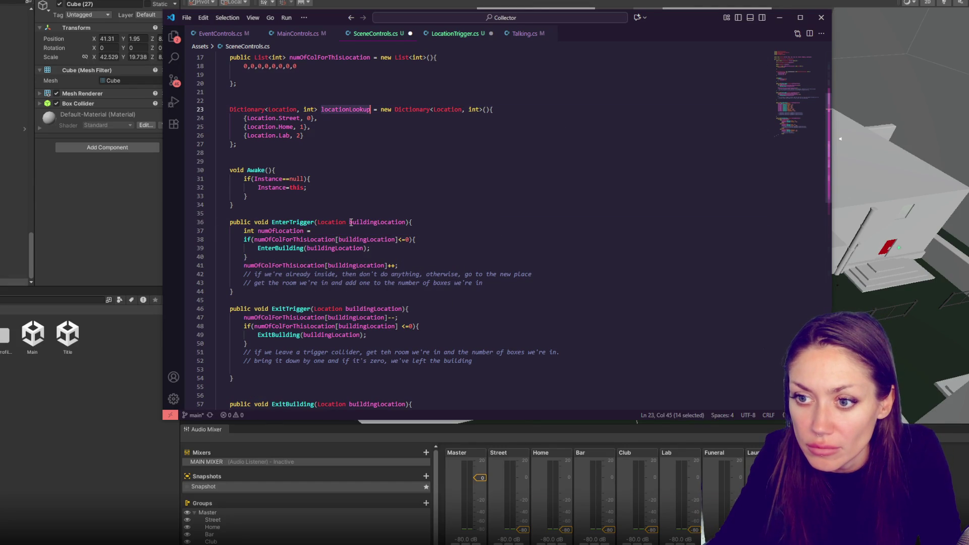
text(locationLookup()
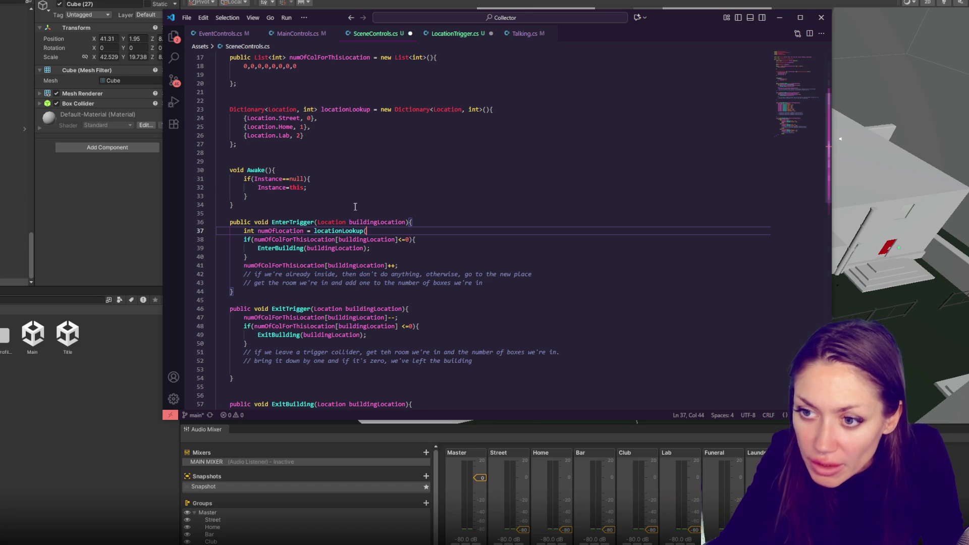
double_click(372, 222)
key(ctrl+c)
click(381, 231)
key(ctrl+v)
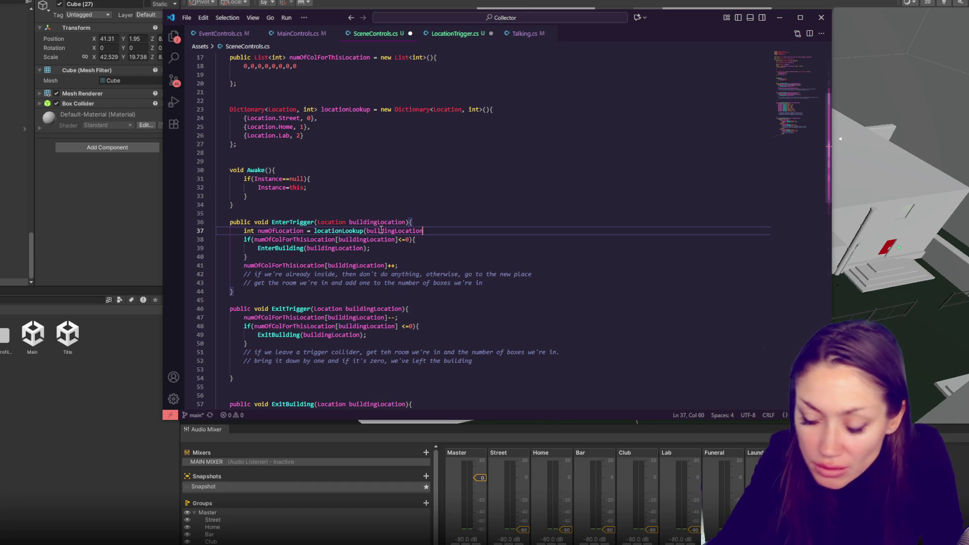
text();)
Replace the buildingLocation list indexes in EnterTrigger and ExitTrigger with numOfLocation.
double_click(280, 230)
key(ctrl+c)
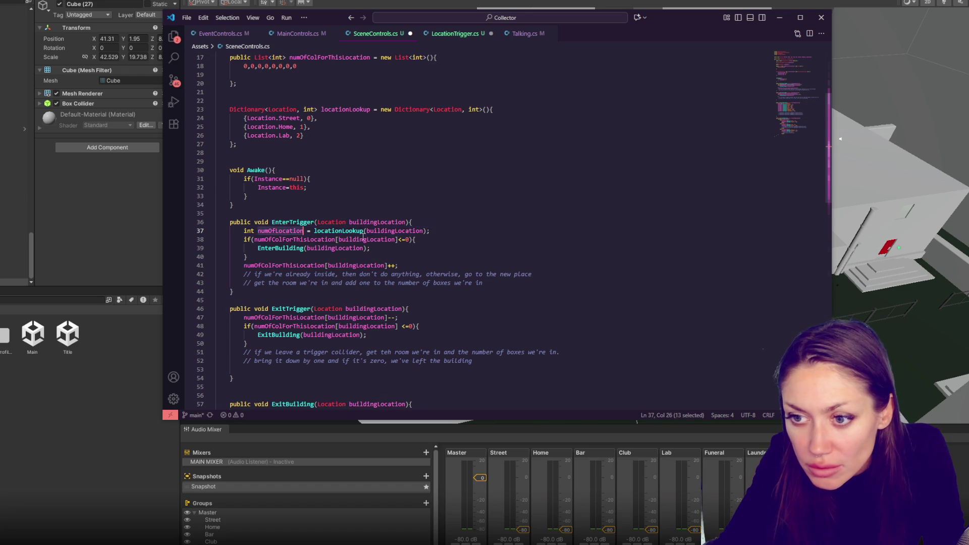
double_click(361, 239)
key(ctrl+v)
double_click(345, 248)
key(ctrl+v)
double_click(356, 265)
key(ctrl+v)
double_click(372, 309)
key(ctrl+v)
double_click(367, 317)
key(ctrl+v)
double_click(367, 326)
key(ctrl+v)
double_click(333, 334)
key(ctrl+v)
Restore ExitTrigger's buildingLocation parameter and copy the numOfLocation lookup line into ExitTrigger.
double_click(377, 222)
key(ctrl+c)
double_click(367, 308)
key(ctrl+v)
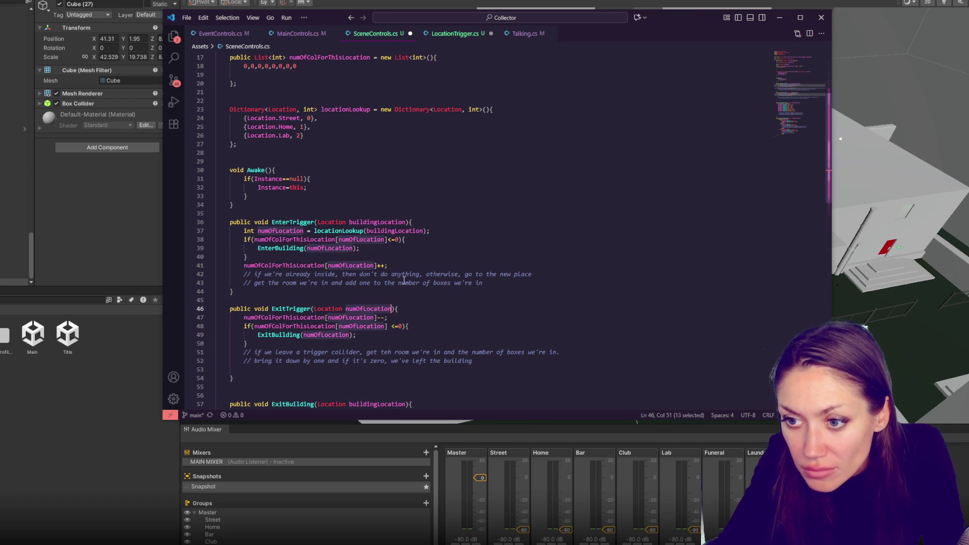
drag(432, 230, 413, 222)
key(ctrl+c)
click(430, 306)
key(ctrl+v)
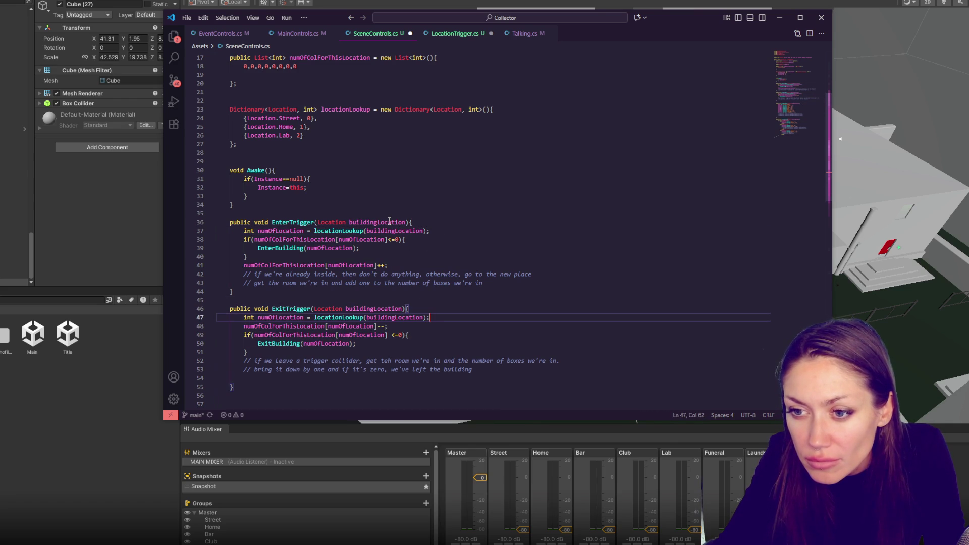
Duplicate the Lab dictionary entry five times and rename one copy to Bar.
click(323, 135)
key(shift+alt+Down)
key(shift+alt+Down)
key(shift+alt+Down)
double_click(286, 144)
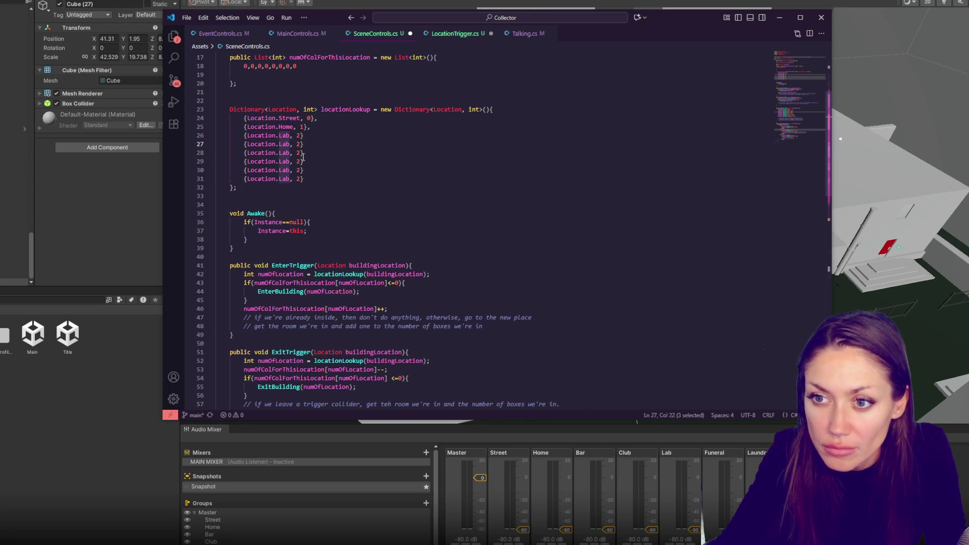
triple_click(288, 143)
text(B)
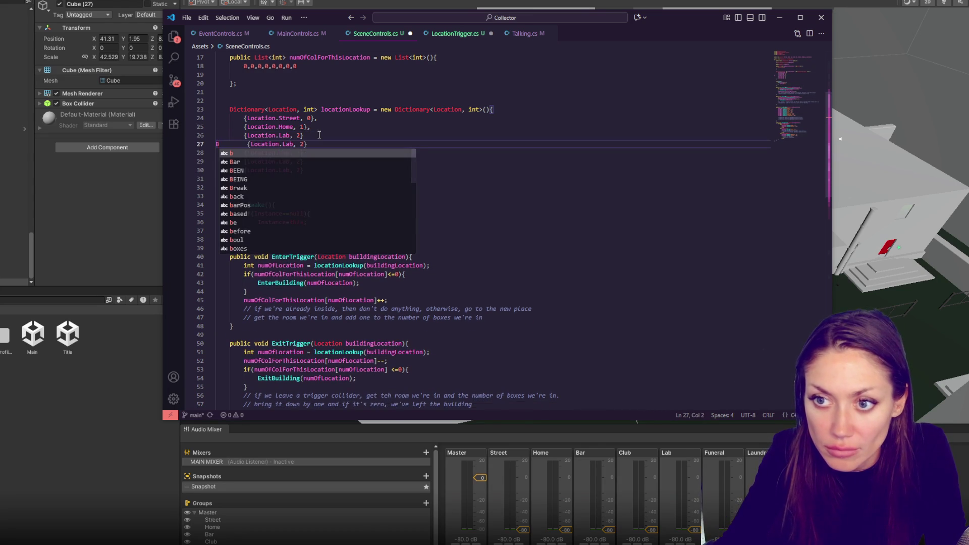
key(ctrl+z)
double_click(288, 136)
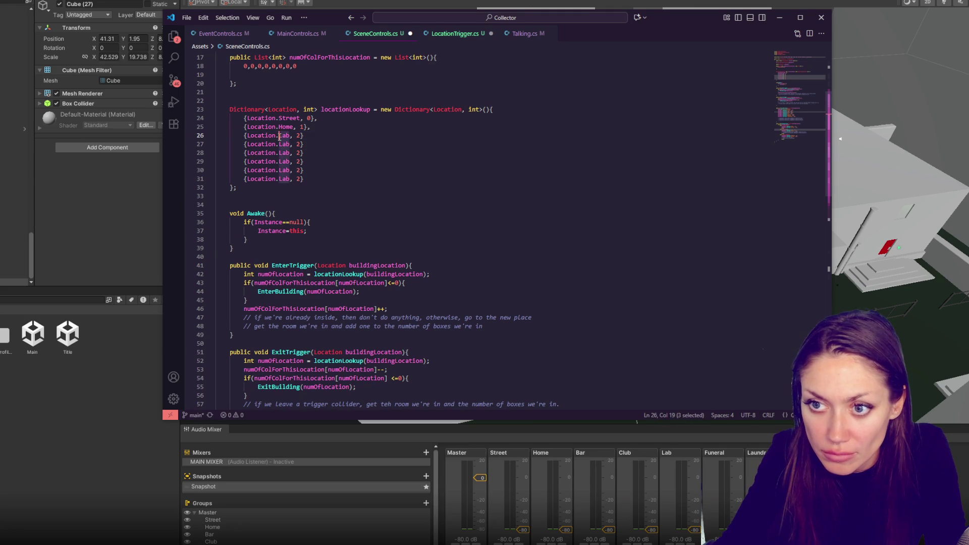
text(Bar)
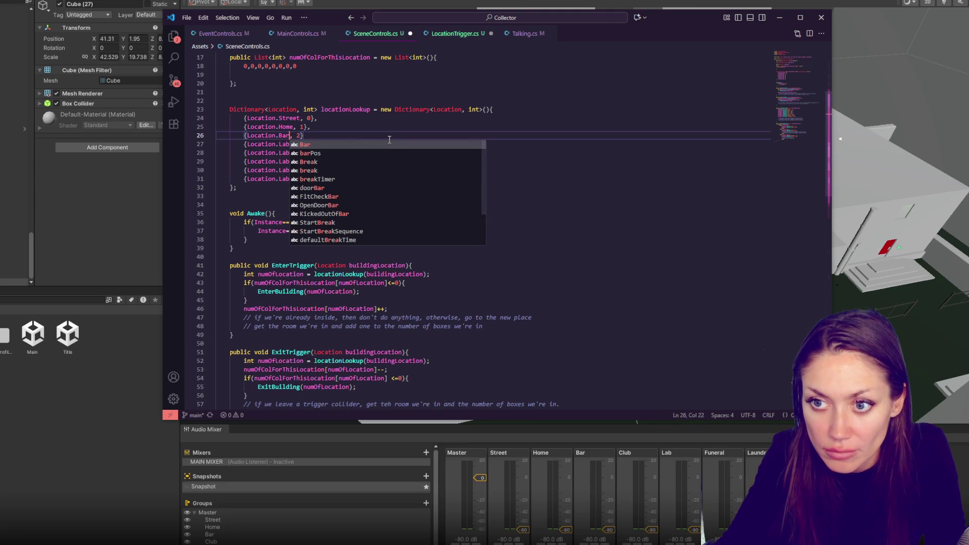
click(368, 124)
Rename the remaining Lab copies to Club, Funeral, Laundromat and Wedding.
double_click(281, 145)
text(Club)
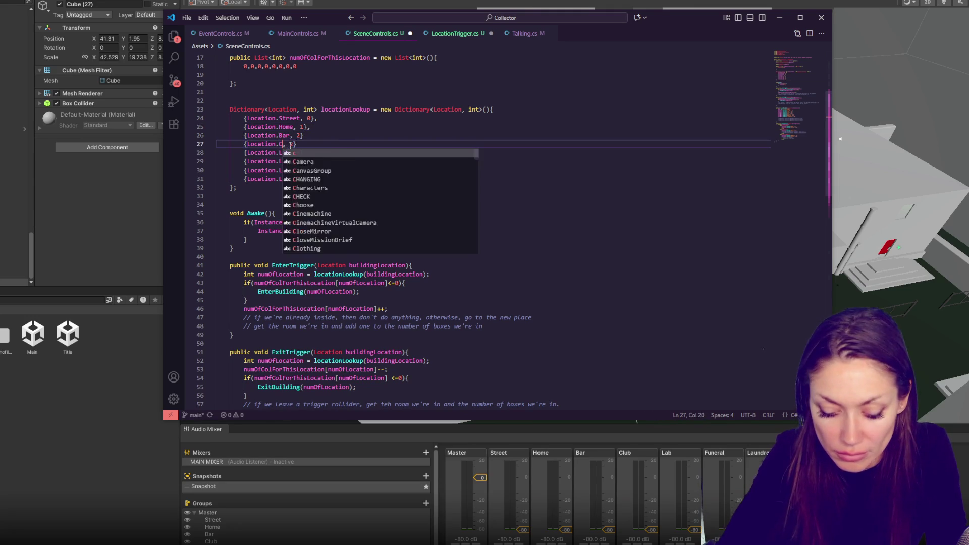
double_click(281, 153)
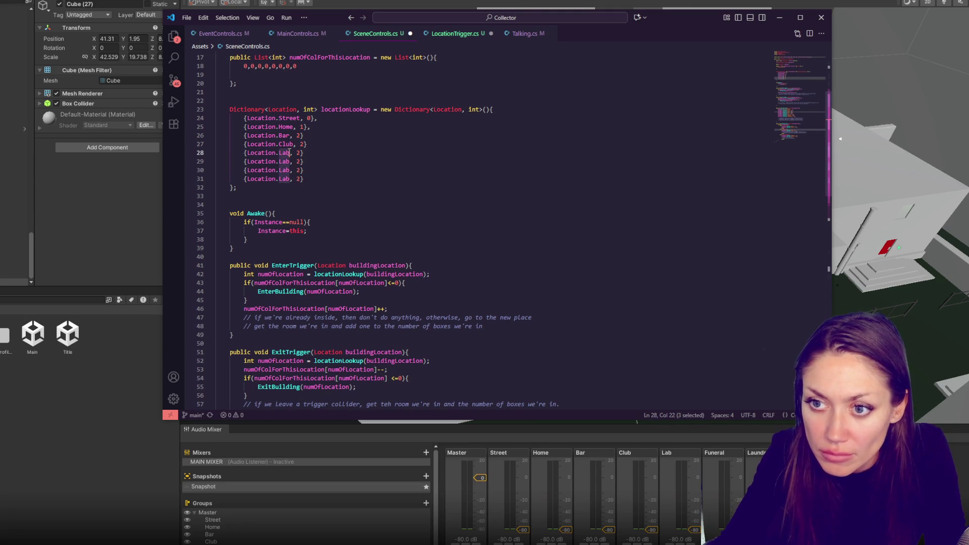
text(Funeral)
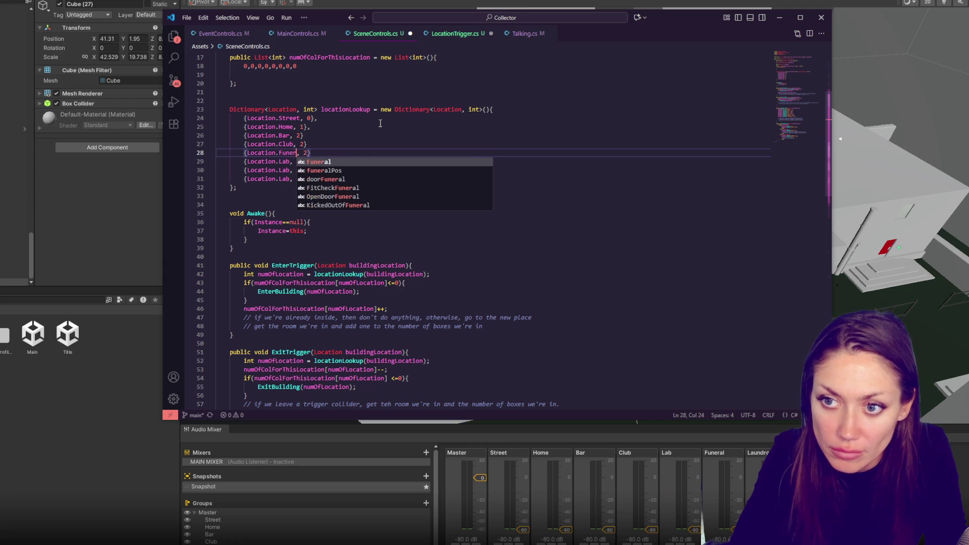
double_click(279, 170)
text(Laundromat)
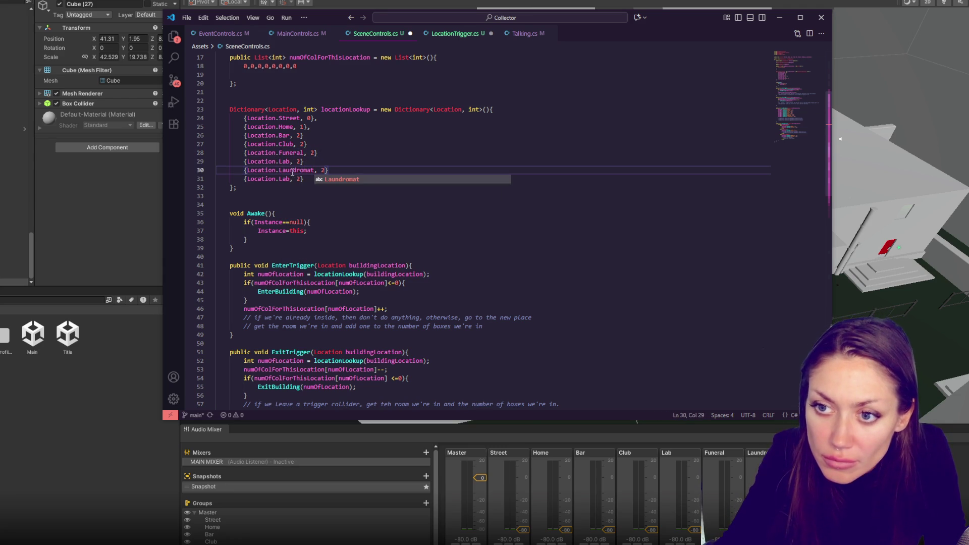
double_click(283, 179)
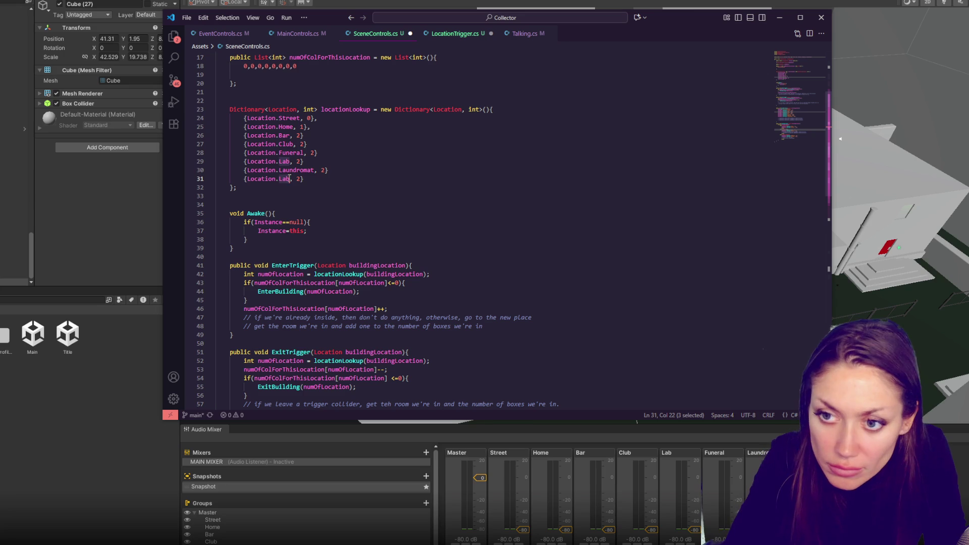
text(Wedding)
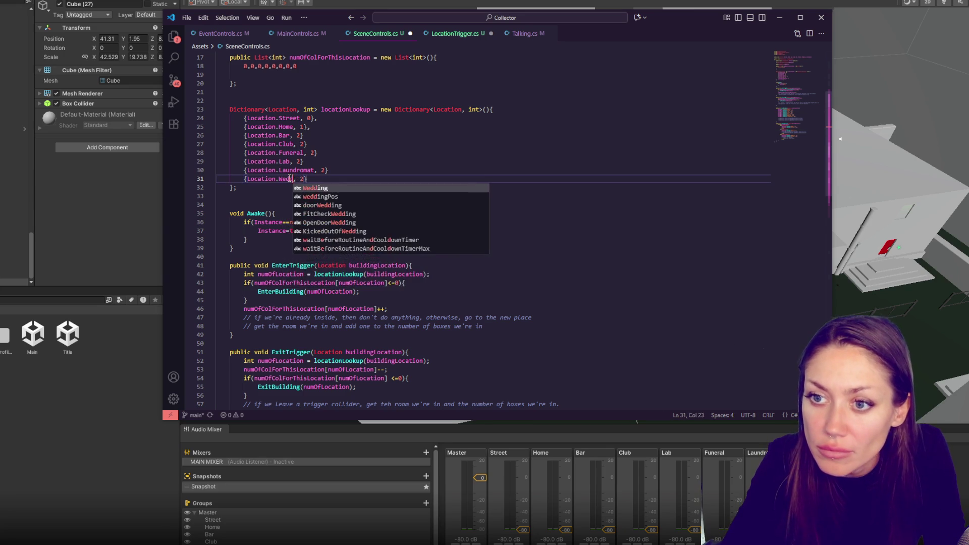
key(Escape)
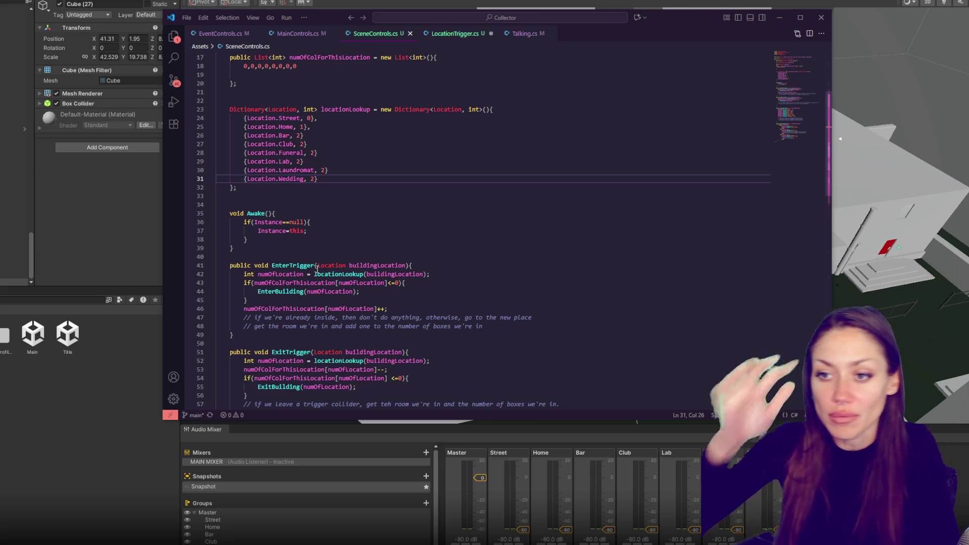
Set the Club, Funeral, Lab, Laundromat and Wedding values to 3, 4, 5, 6 and 7, and save.
double_click(302, 144)
text(3)
double_click(313, 152)
text(4)
double_click(299, 161)
text(5)
click(321, 170)
key(Delete)
text(6)
double_click(314, 179)
text(7)
click(368, 196)
key(ctrl+s)
Add 'Debug.Log(numOfLocation);' below EnterTrigger's lookup line and save SceneControls.cs.
click(394, 215)
click(457, 280)
key(Up)
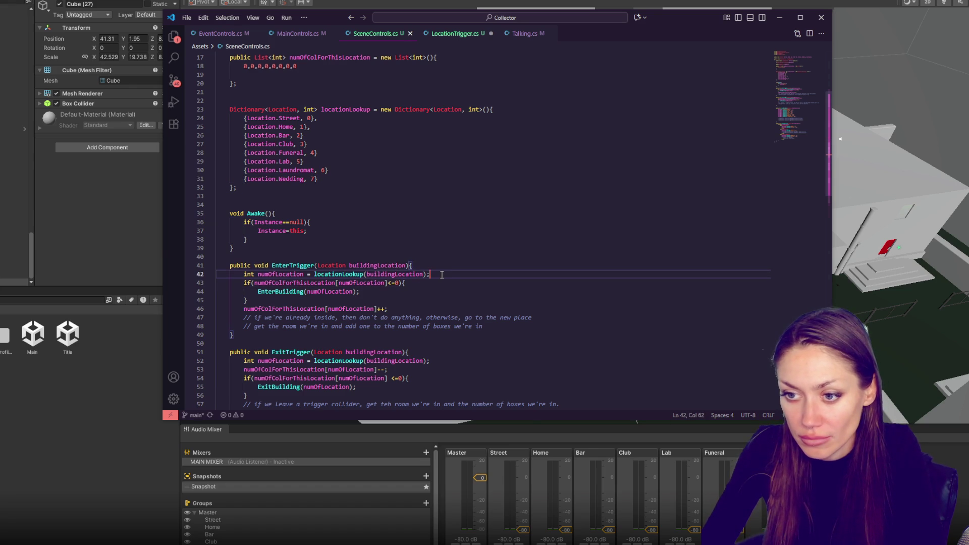
key(Return)
text(Debug.Log(numofLocati)
key(Tab)
text();)
key(ctrl+s)
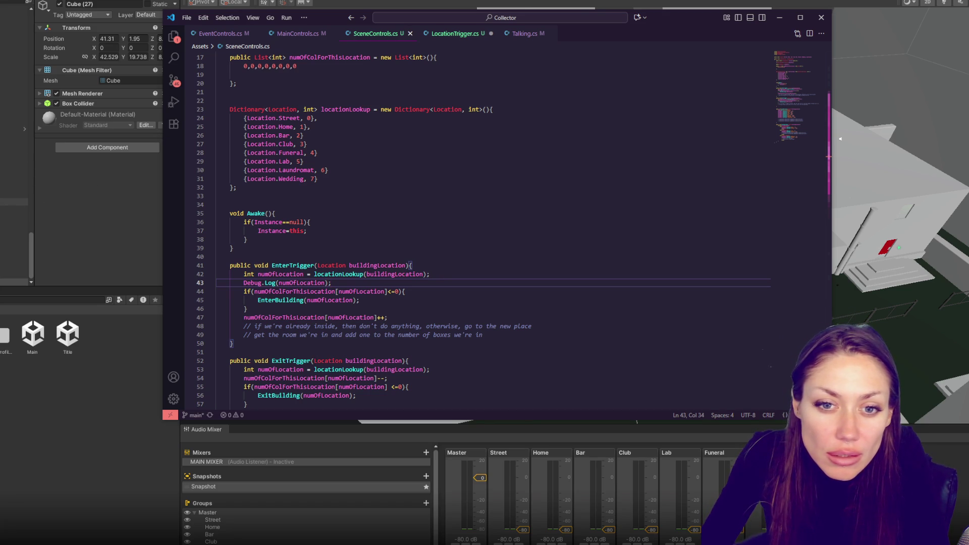
click(840, 139)
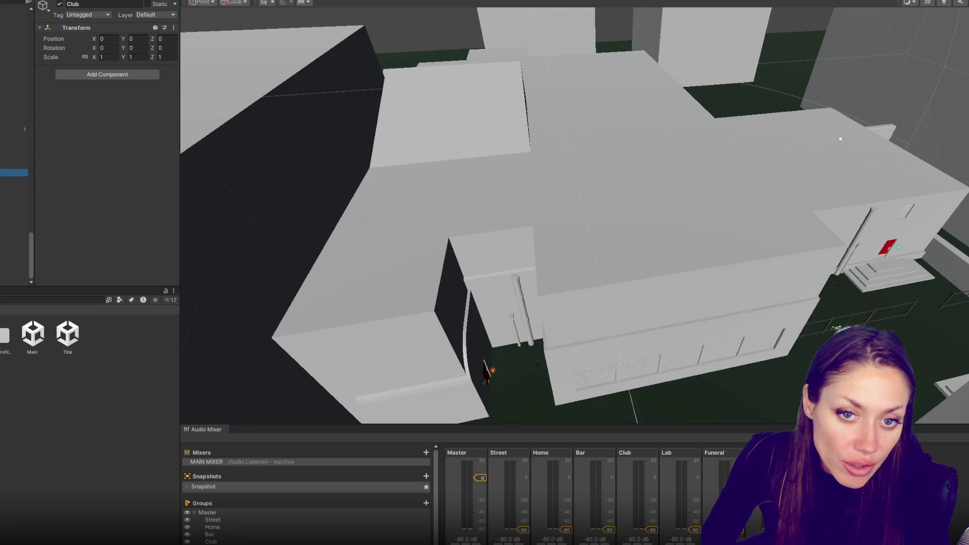
Select the Laundromat object in Unity's Hierarchy, then return to Visual Studio Code.
click(13, 194)
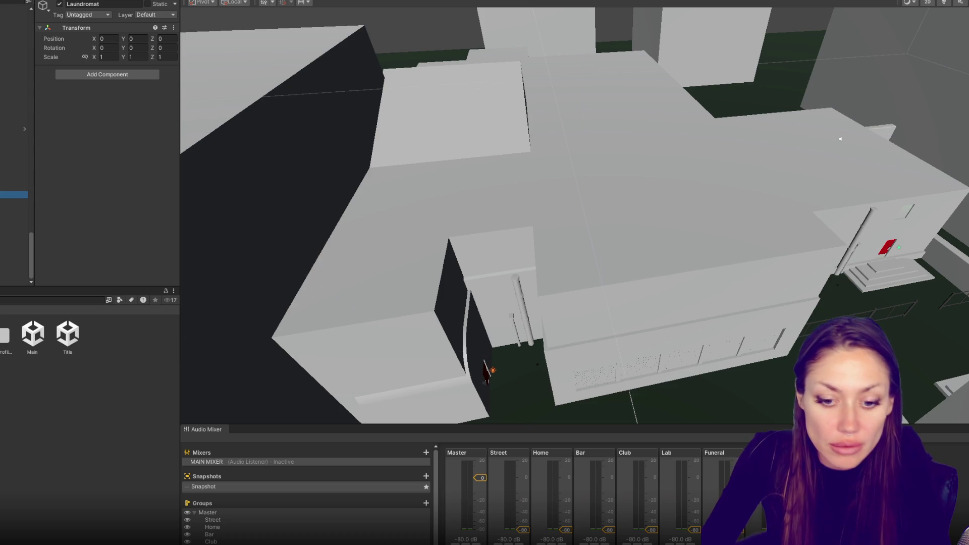
key(alt+Tab)
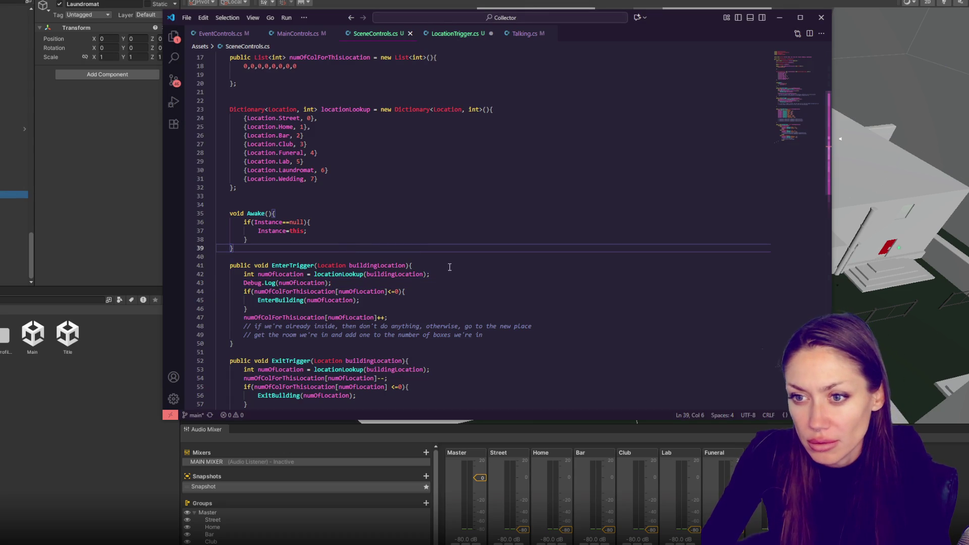
Jump from Unity's Console to the CS1003 syntax error in SceneControls.cs.
click(404, 188)
scroll(402, 181, up, 3)
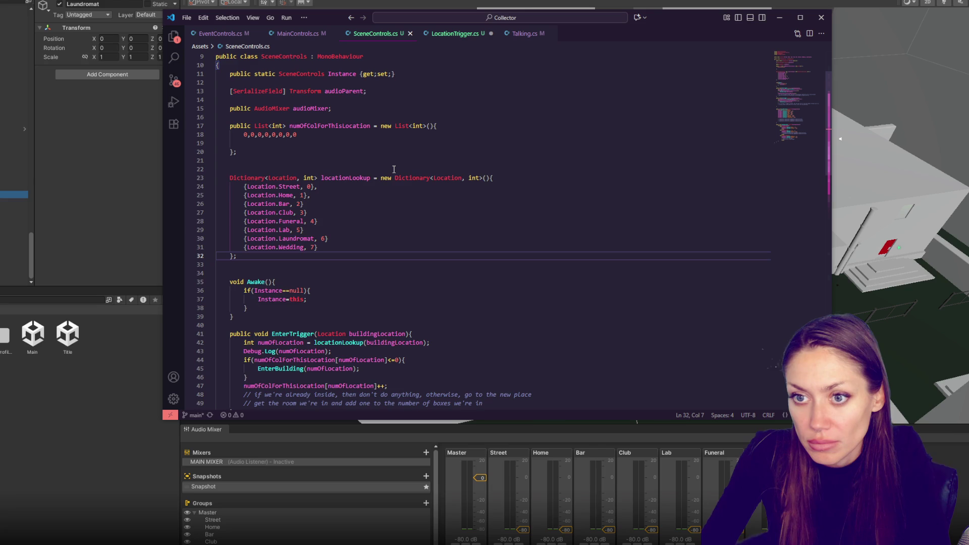
scroll(394, 169, down, 3)
click(33, 387)
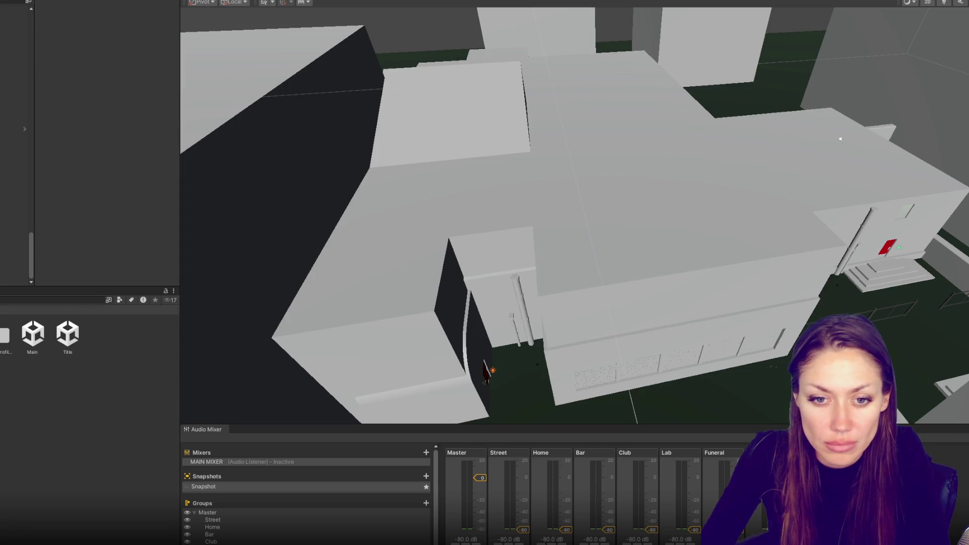
double_click(51, 310)
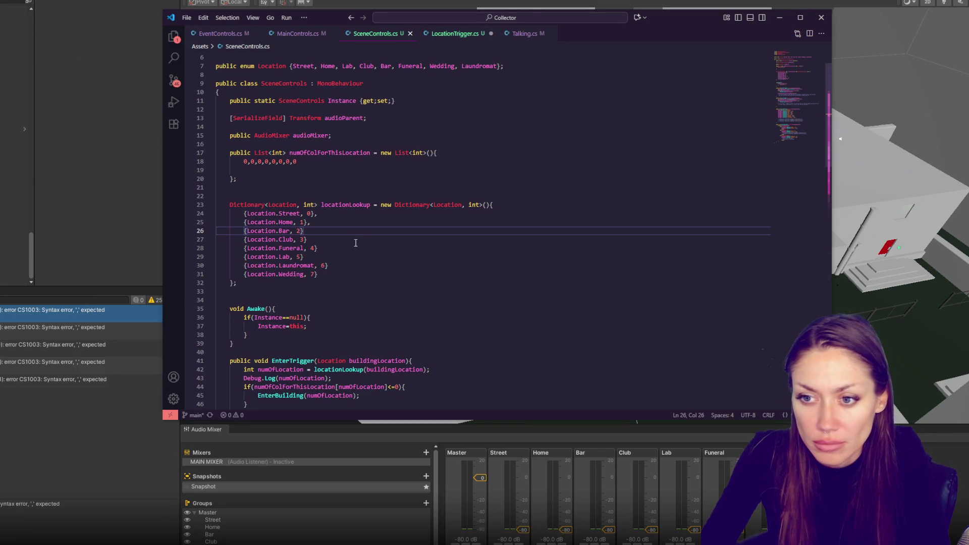
Add trailing commas to the end of each locationLookup dictionary entry.
text(,)
key(Down)
key(comma)
key(Down)
key(End)
key(comma)
key(Down)
key(End)
key(comma)
key(Down)
key(End)
key(comma)
key(Down)
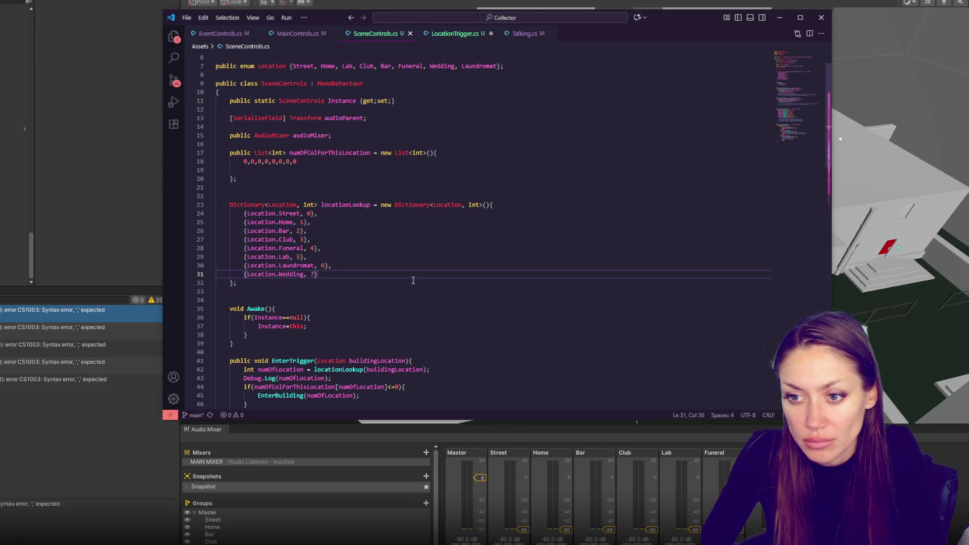
Jump from Unity's Console to the CS1955 error and select the offending locationLookup call.
click(22, 450)
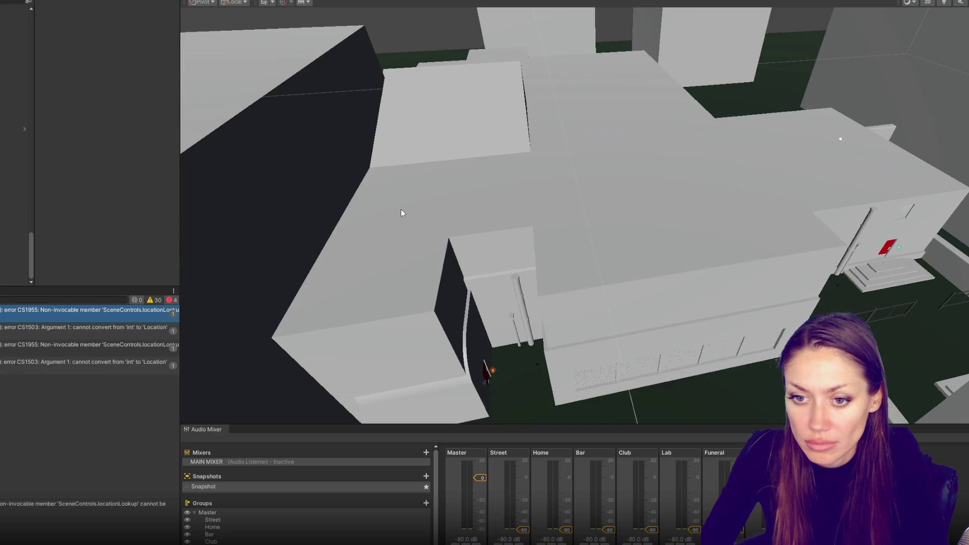
double_click(120, 314)
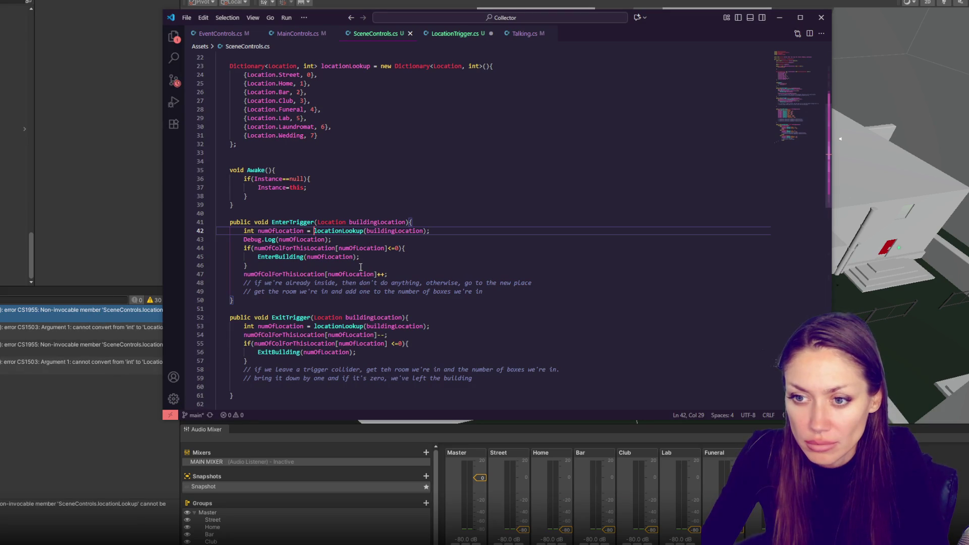
double_click(354, 231)
Go back to the 'dictionary unity num + string' Google results, read the AI overview code, then minimize Chrome.
scroll(515, 194, up, 3)
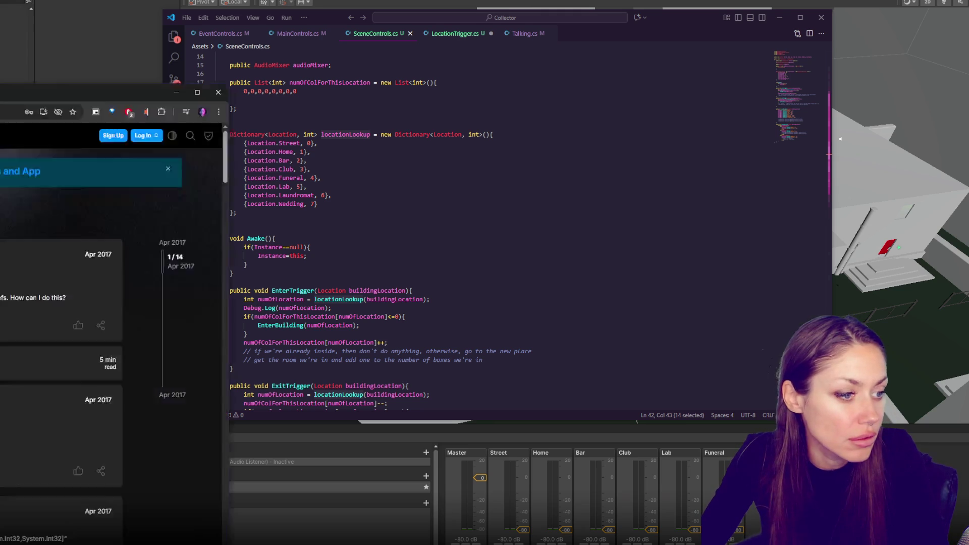
scroll(387, 243, down, 3)
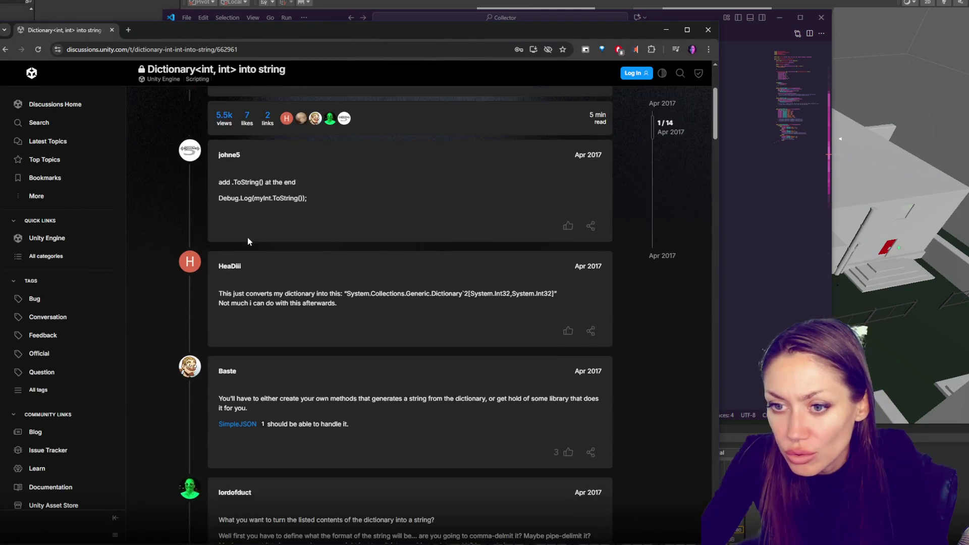
scroll(341, 213, up, 3)
scroll(311, 157, down, 10)
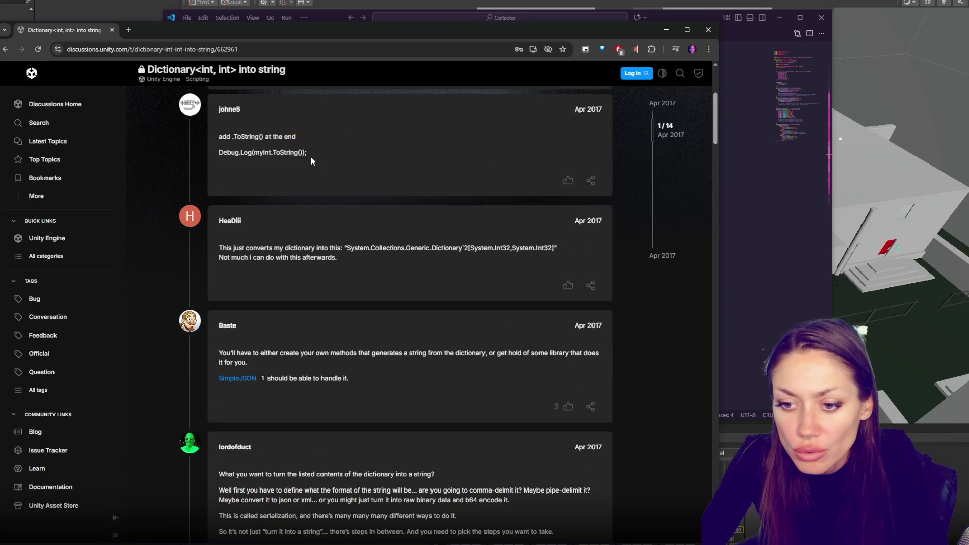
key(alt+Left)
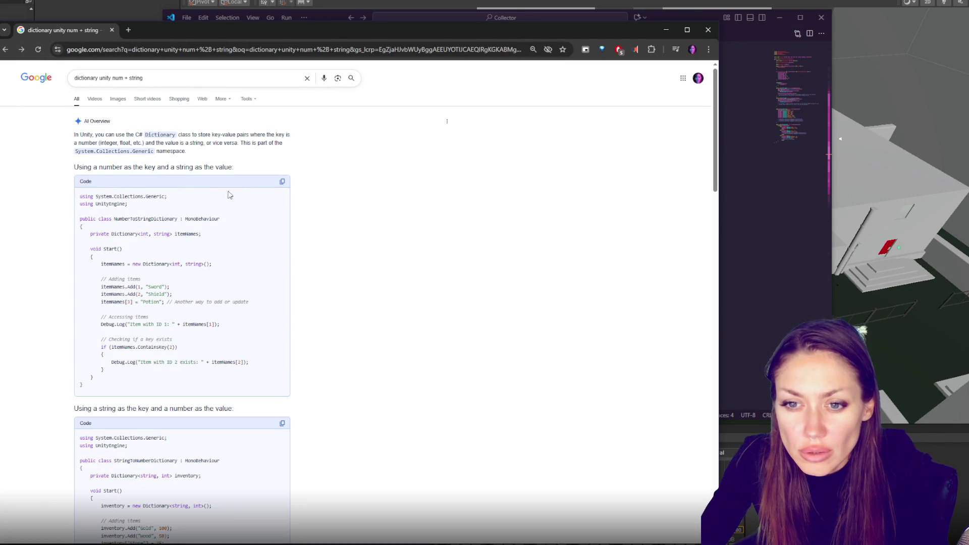
scroll(212, 197, down, 2)
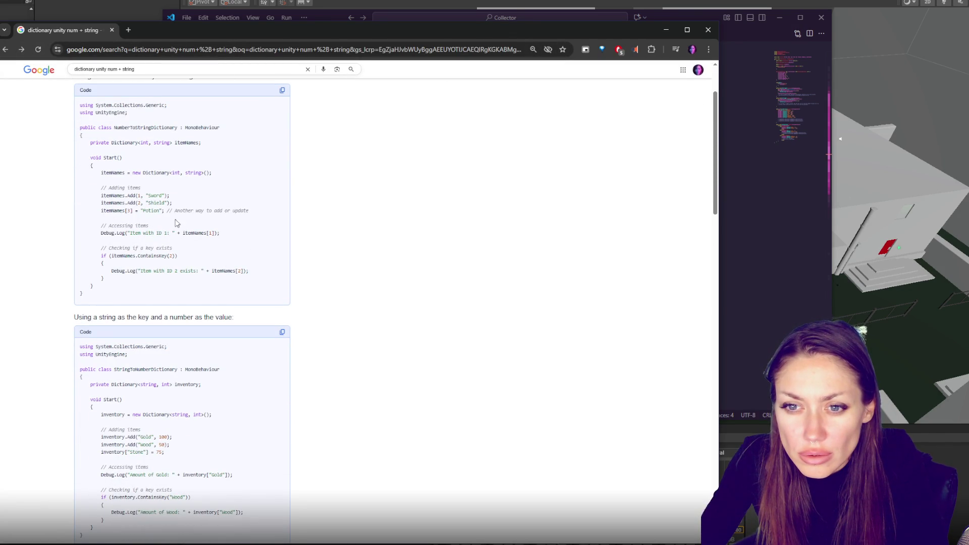
key(super+Down)
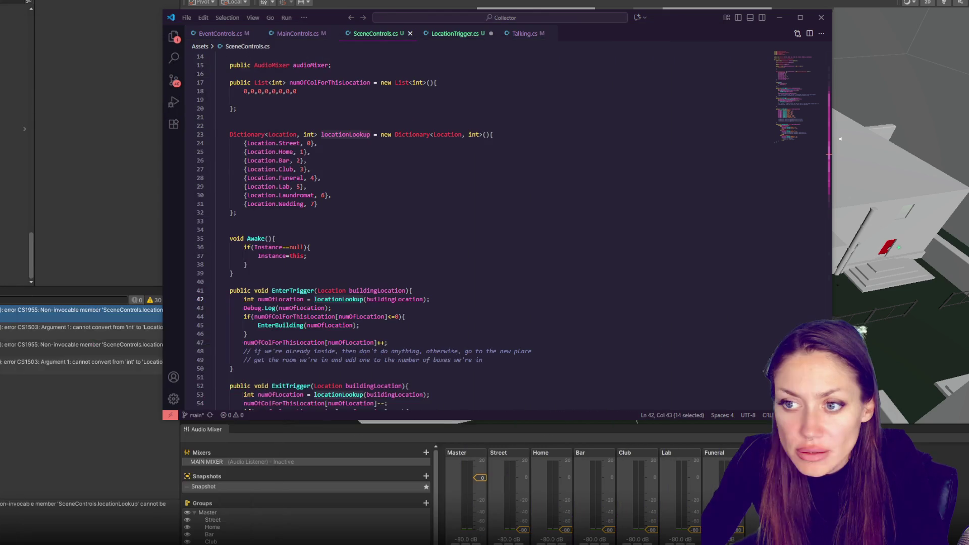
Change line 42 to locationLookup[buildingLocation] bracket indexing and save SceneControls.cs.
click(365, 299)
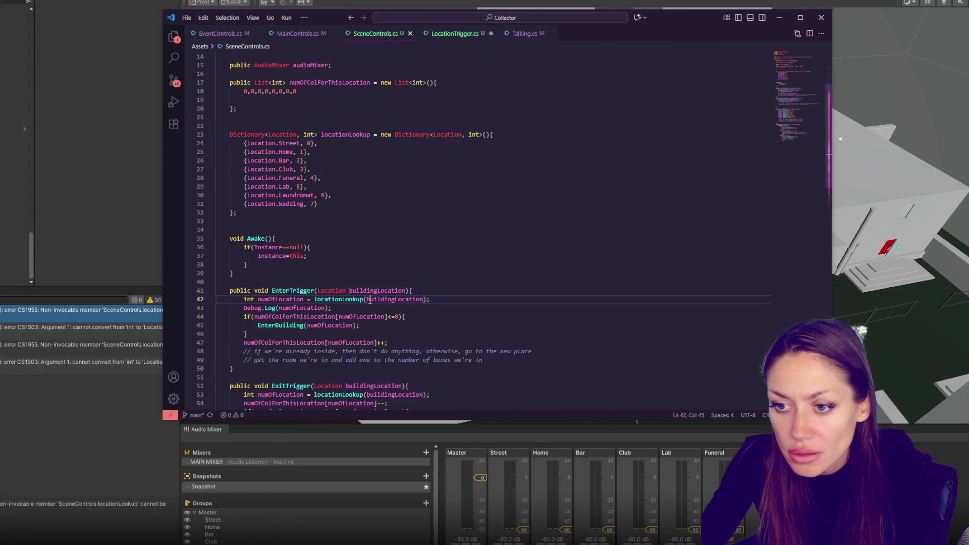
key(BackSpace)
text([)
click(423, 299)
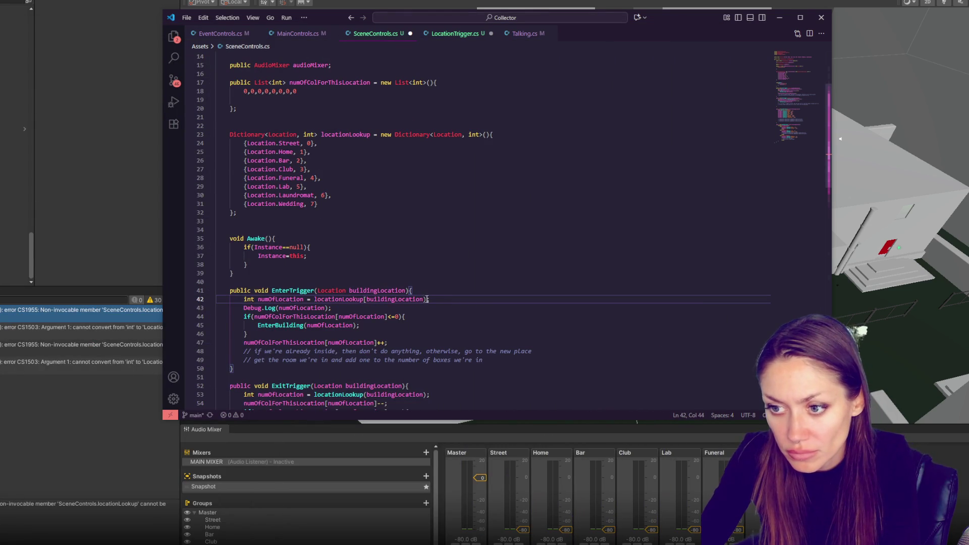
key(Delete)
text([)
key(BackSpace)
text(])
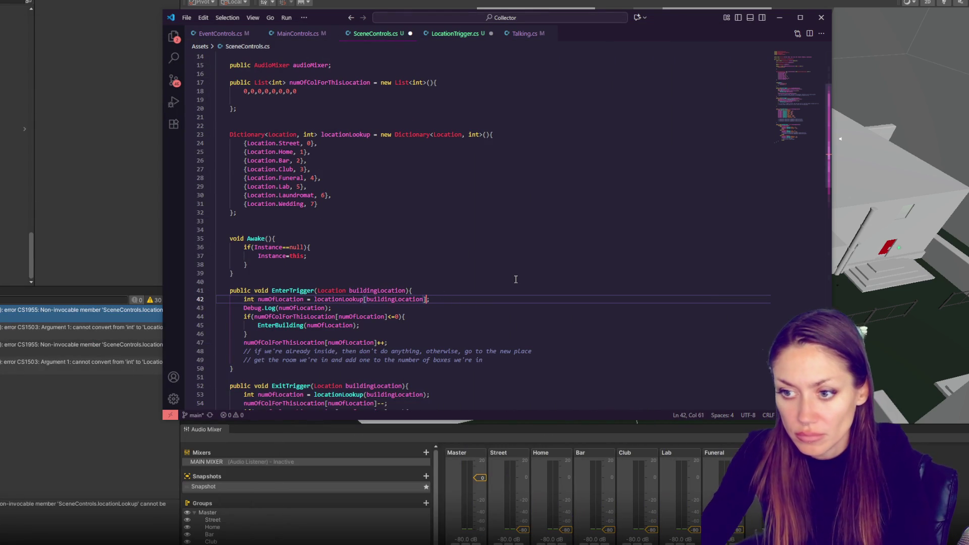
key(ctrl+s)
Copy EnterTrigger's lookup and Debug.Log lines into the start of ExitTrigger.
click(515, 281)
scroll(493, 276, down, 2)
mouse_move(488, 262)
mouse_down()
mouse_move(493, 255)
mouse_move(430, 254)
mouse_move(486, 249)
mouse_up()
key(ctrl+c)
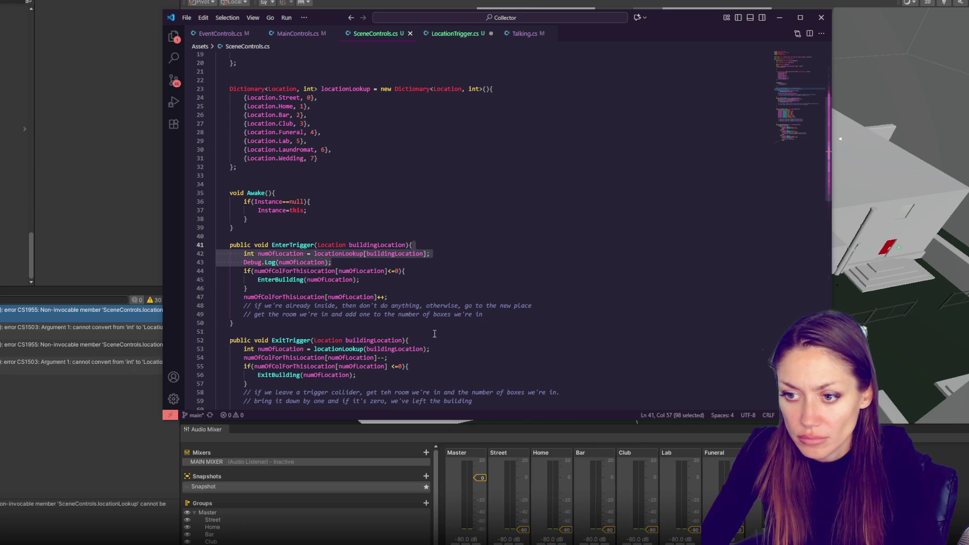
click(438, 340)
key(ctrl+v)
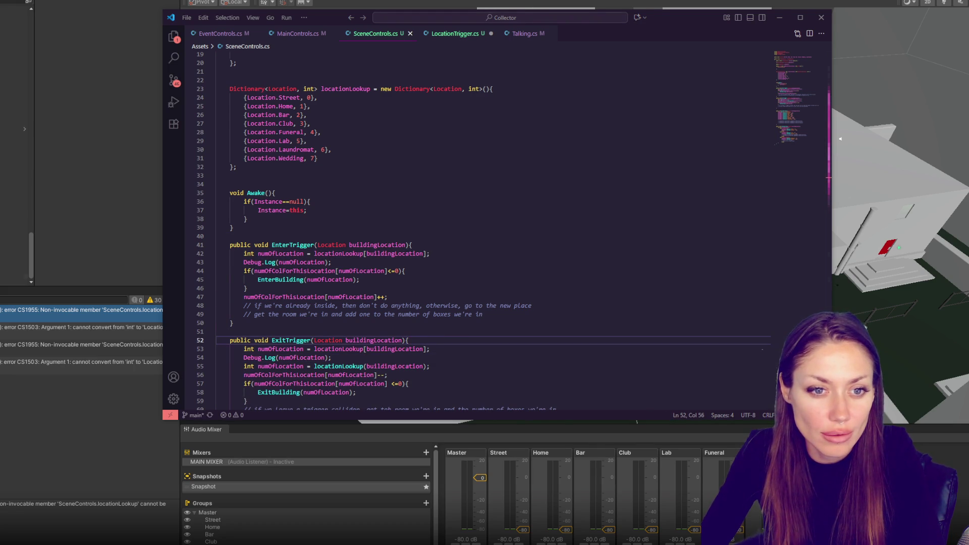
Switch among the open scripts to LocationTrigger.cs.
click(247, 288)
click(451, 36)
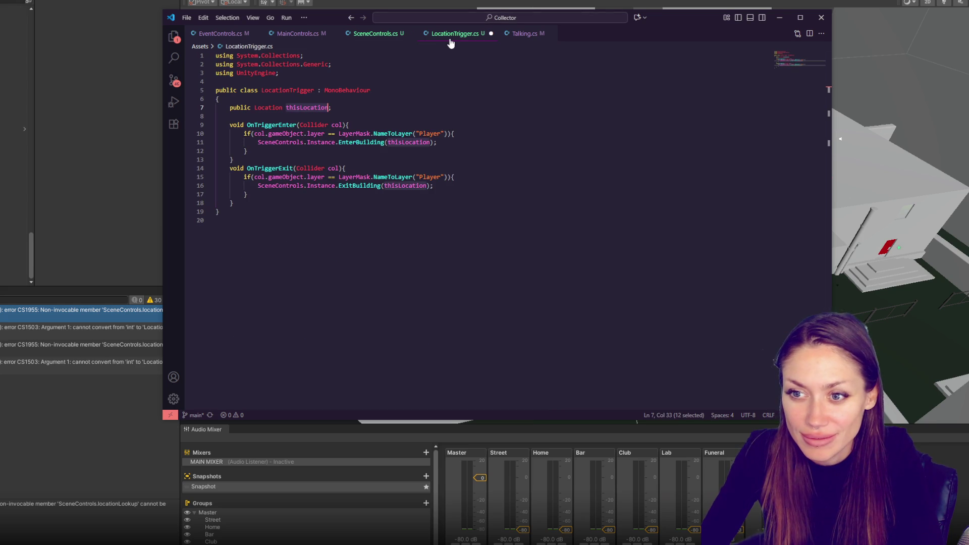
click(511, 35)
click(238, 36)
click(376, 33)
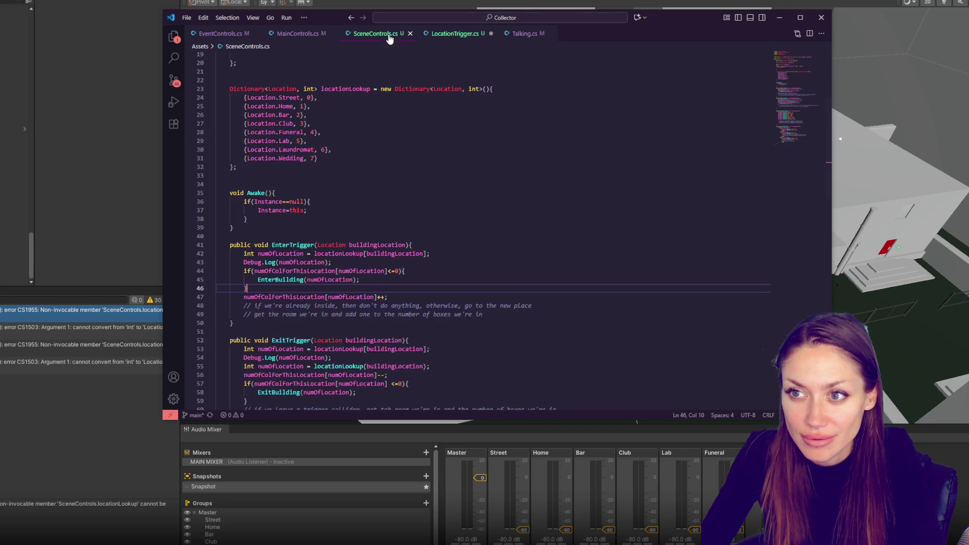
click(474, 36)
Change LocationTrigger's ExitBuilding and EnterBuilding calls to ExitTrigger and EnterTrigger.
click(357, 177)
click(457, 186)
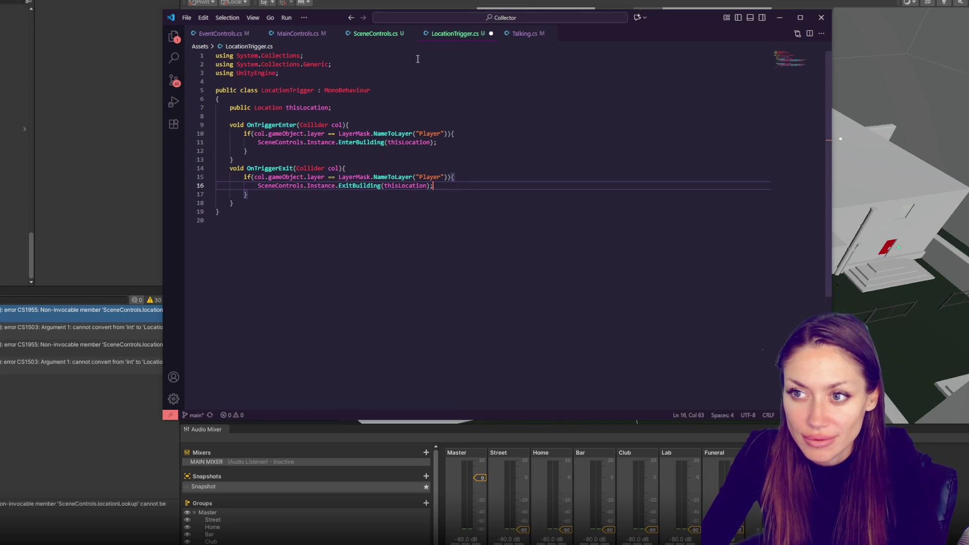
double_click(369, 186)
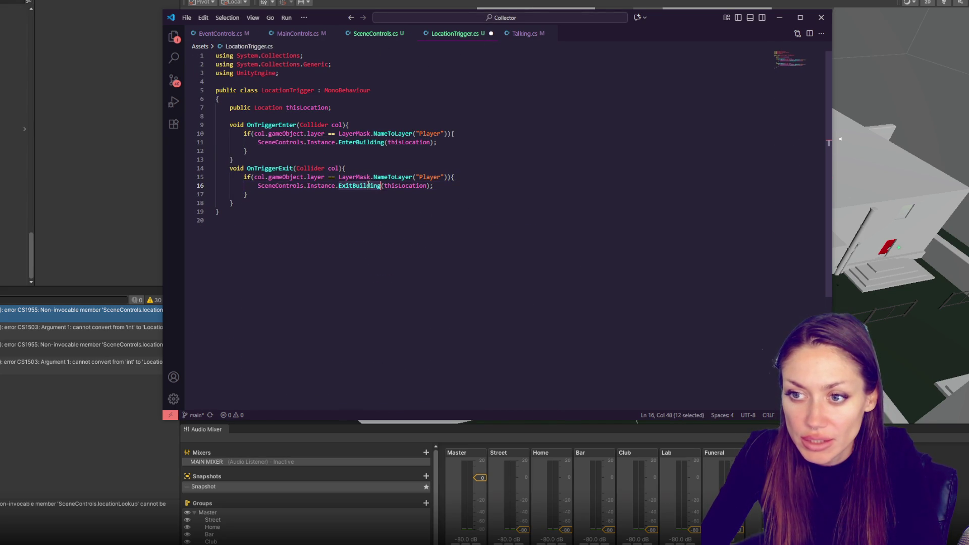
text(ExitTrigge)
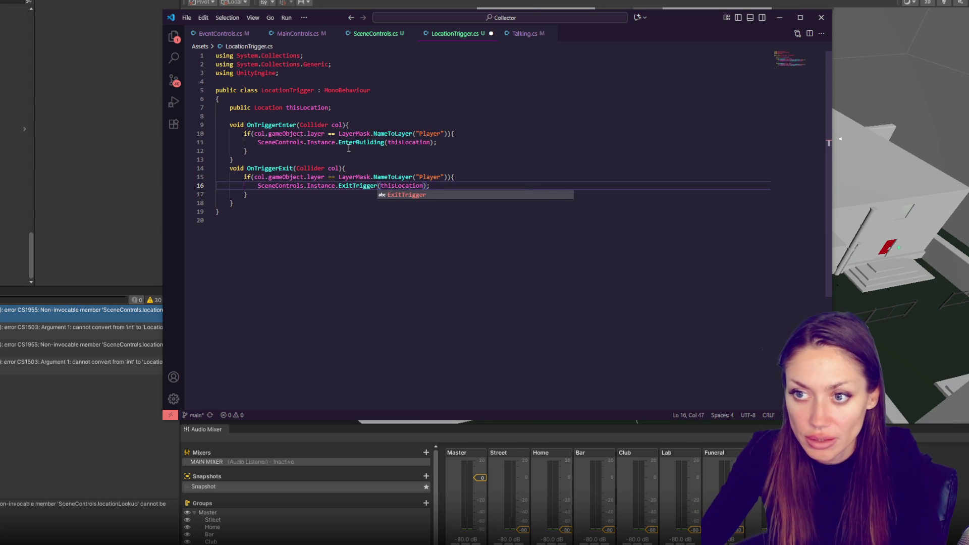
text(r)
drag(360, 142, 383, 143)
text(Trigger)
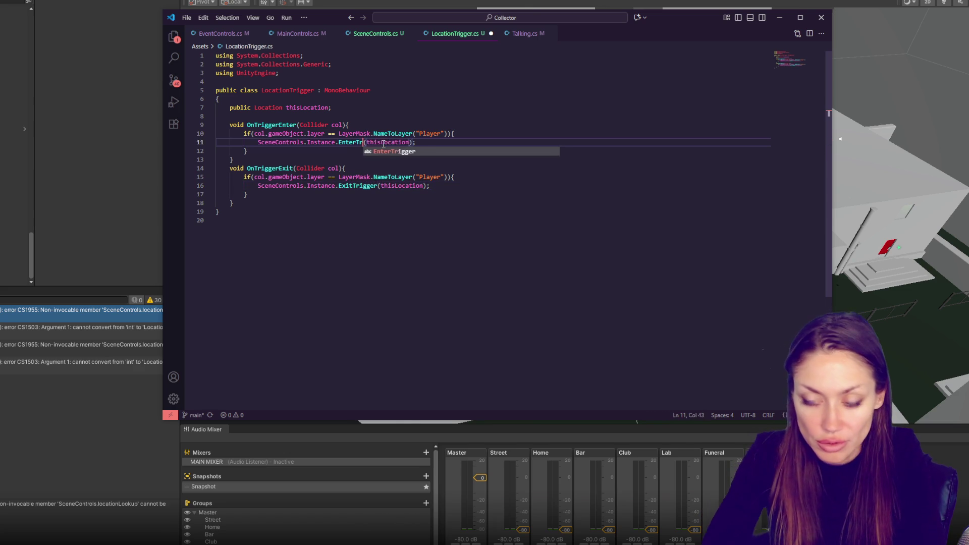
click(220, 33)
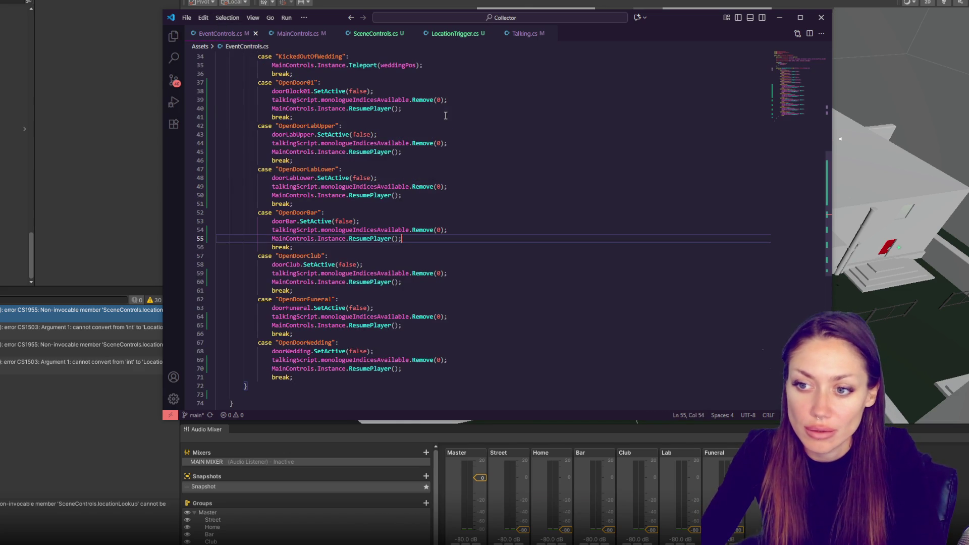
In SceneControls.cs, delete the commented-out lines near ExitTrigger.
click(295, 34)
click(382, 35)
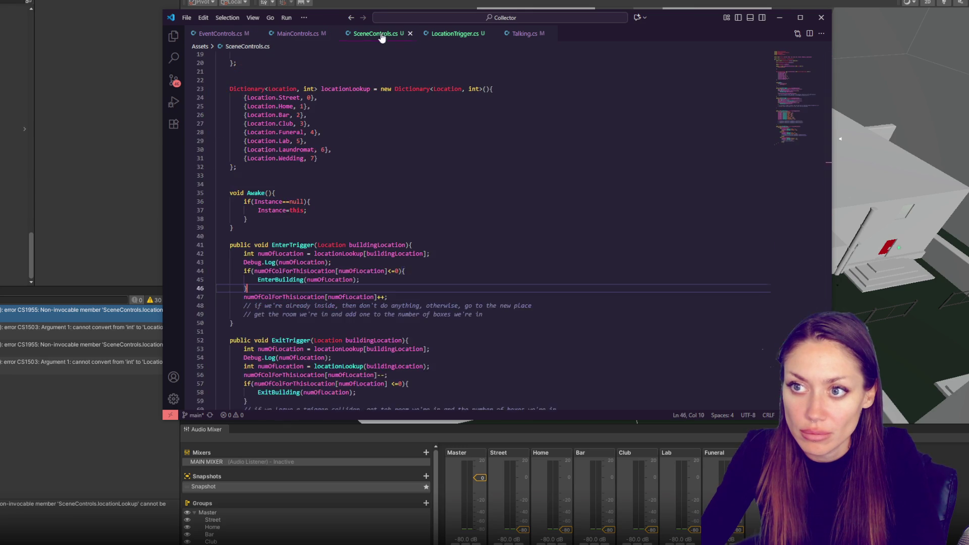
click(412, 280)
double_click(291, 341)
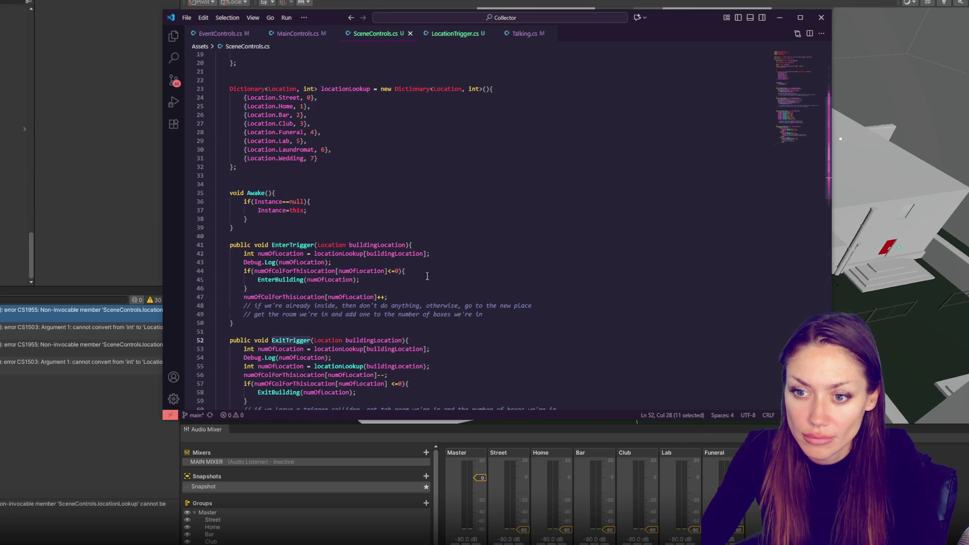
scroll(426, 277, down, 10)
mouse_move(441, 326)
mouse_down()
mouse_move(217, 306)
mouse_move(217, 298)
mouse_up()
key(BackSpace)
Add a blank line after the Debug.Log lines in both EnterTrigger and ExitTrigger.
scroll(460, 298, down, 6)
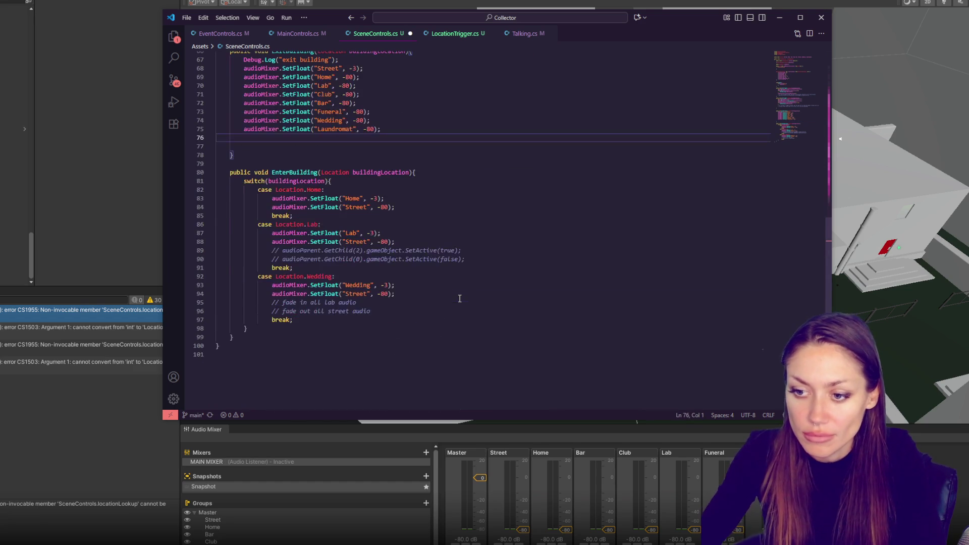
scroll(462, 293, up, 8)
scroll(468, 285, up, 2)
click(461, 270)
scroll(461, 270, up, 3)
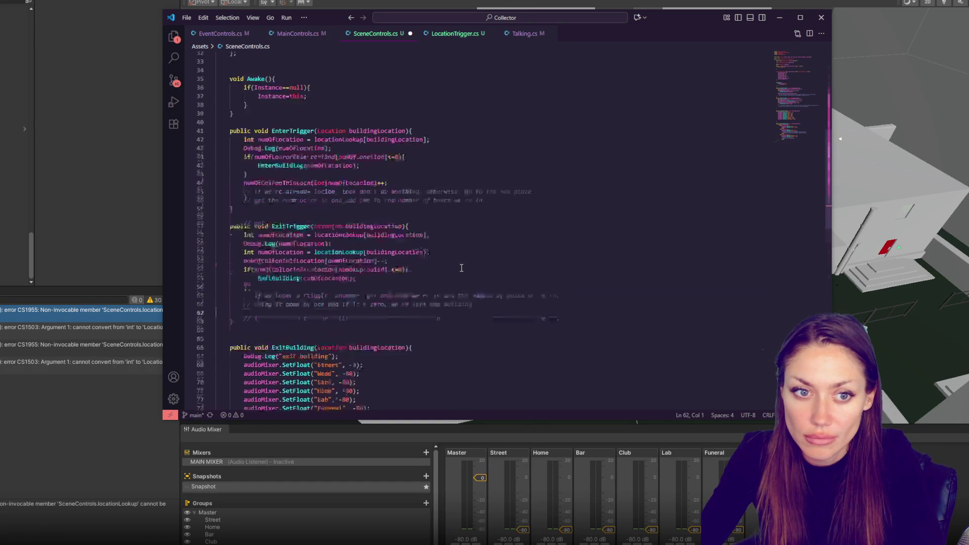
click(463, 266)
scroll(469, 299, up, 2)
click(380, 242)
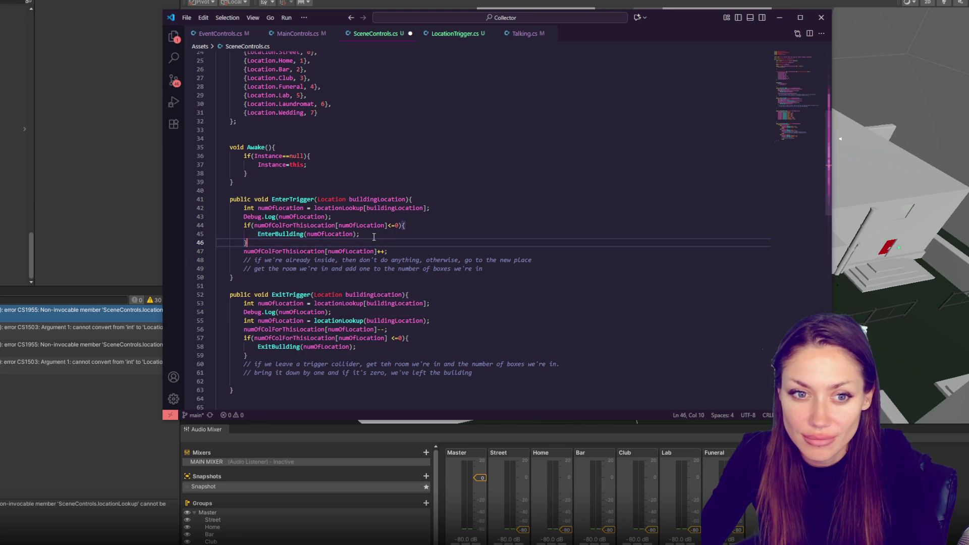
click(363, 216)
key(Return)
click(344, 321)
key(Return)
Add a blank line after EnterTrigger's if block with the EnterBuilding call.
click(433, 233)
scroll(441, 223, down, 2)
click(433, 223)
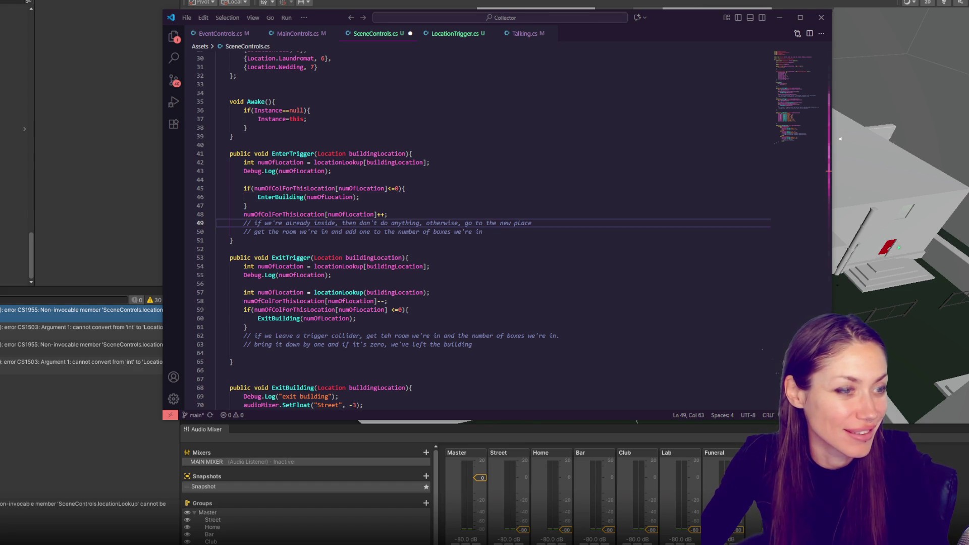
scroll(477, 250, down, 2)
click(484, 239)
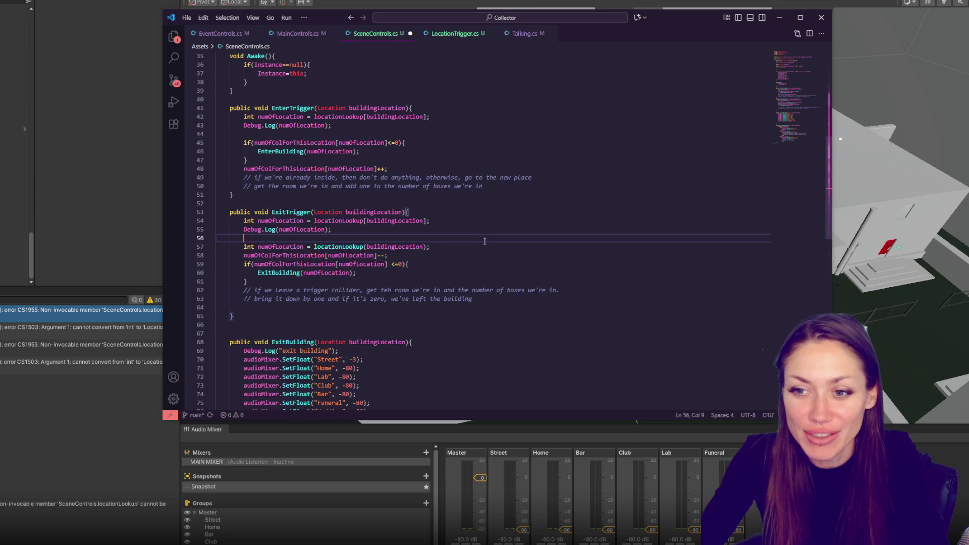
scroll(476, 243, up, 3)
click(436, 223)
click(431, 231)
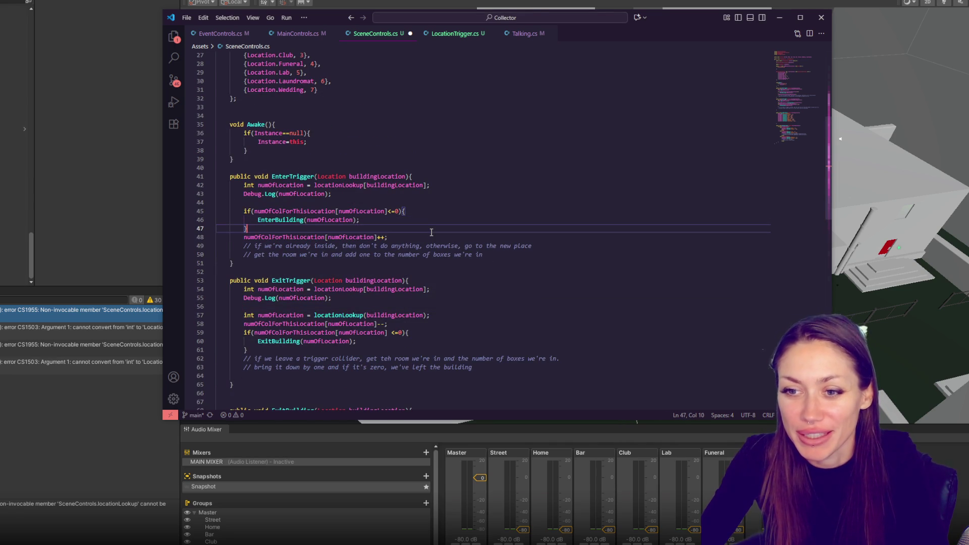
key(Return)
Highlight the uses of numOfLocation and locationLookup across both trigger methods.
click(421, 331)
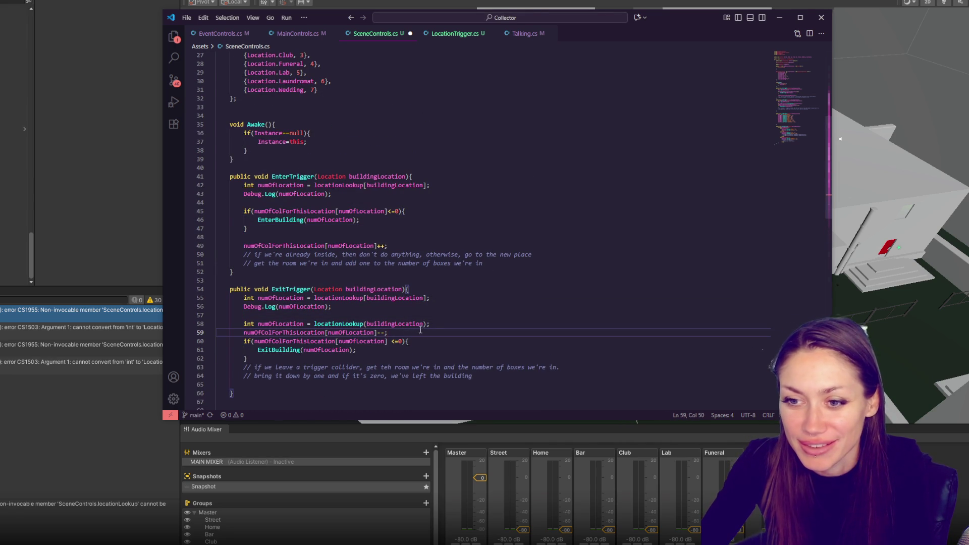
click(379, 211)
double_click(353, 246)
click(454, 359)
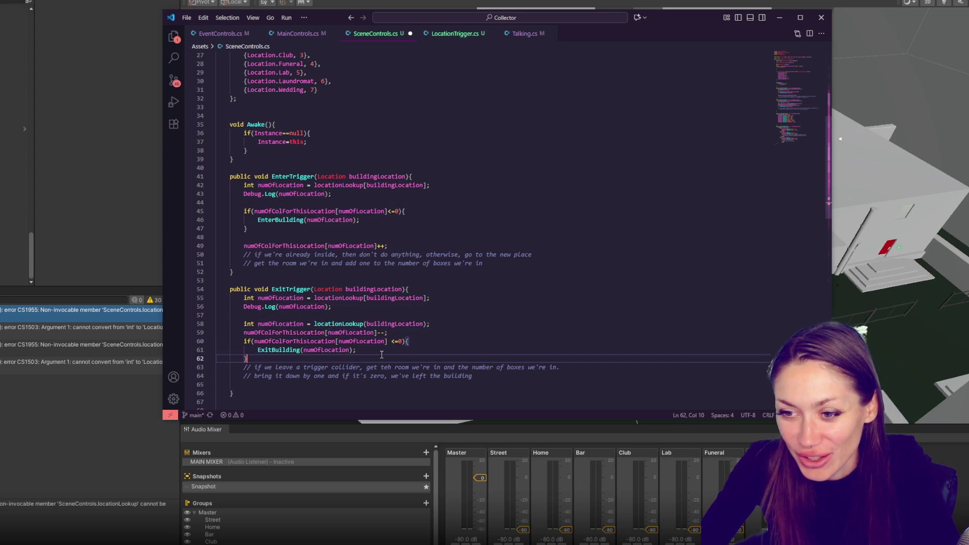
scroll(444, 285, down, 1)
double_click(317, 275)
key(shift+F3)
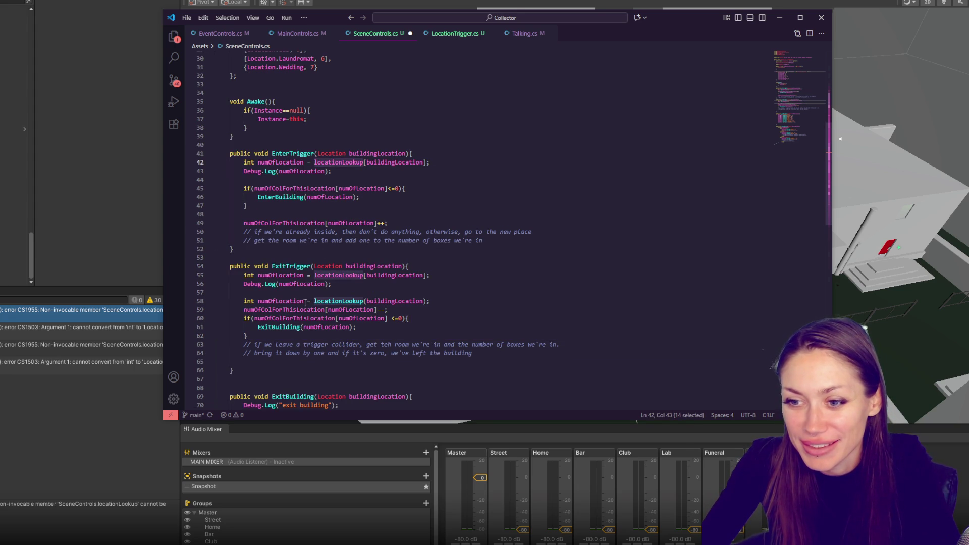
double_click(295, 171)
key(shift+F3)
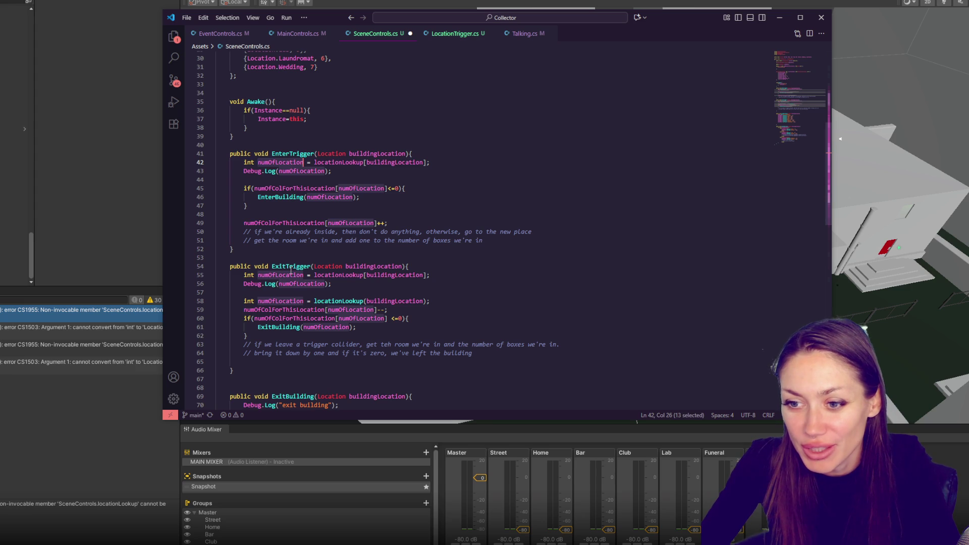
Delete ExitTrigger's duplicate parenthesised lookup line and move the decrement below the ExitBuilding check.
triple_click(464, 302)
key(Delete)
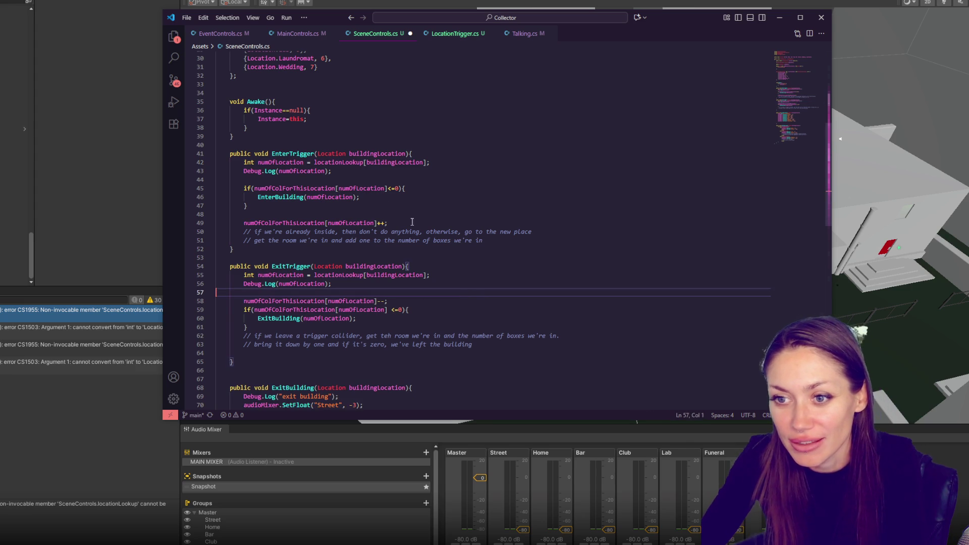
click(379, 211)
click(406, 301)
key(Return)
click(409, 298)
key(alt+Down)
key(alt+Down)
key(alt+Down)
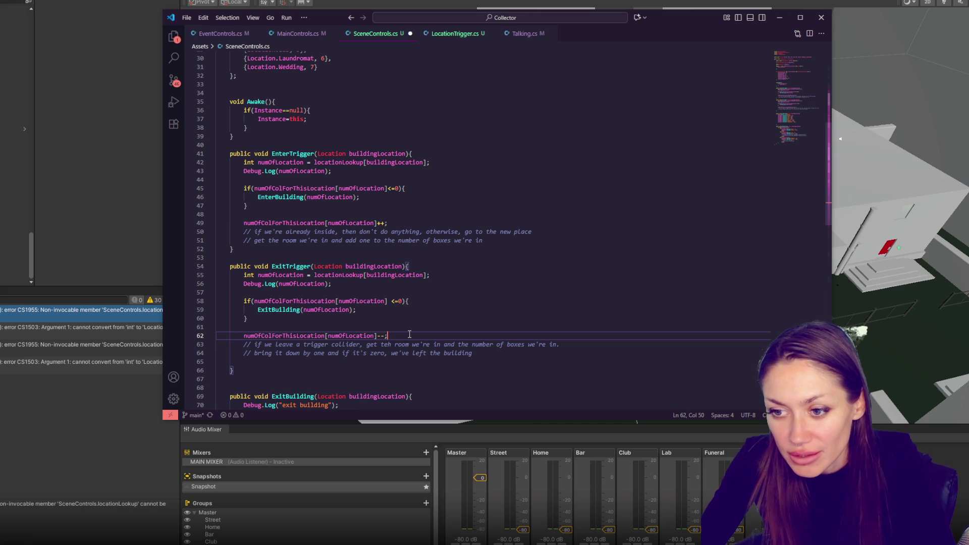
key(Return)
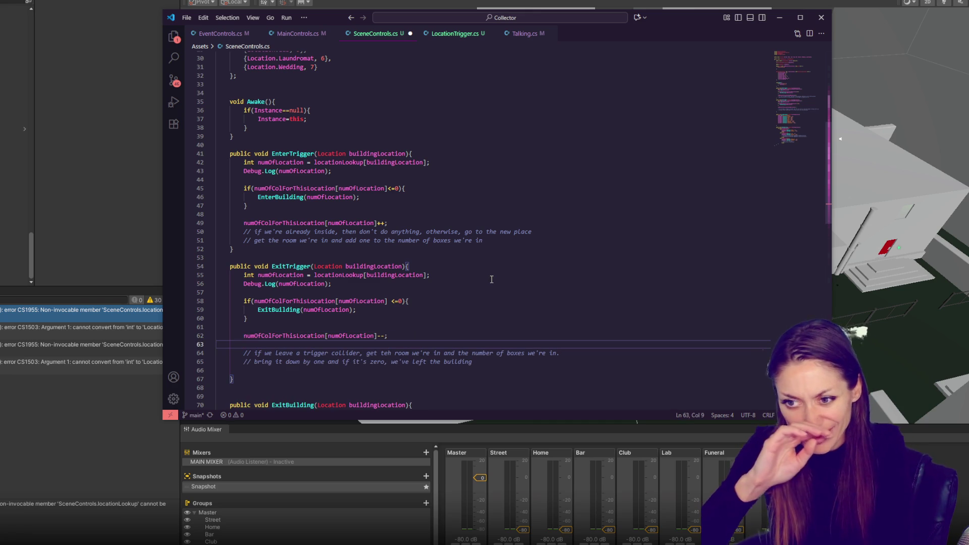
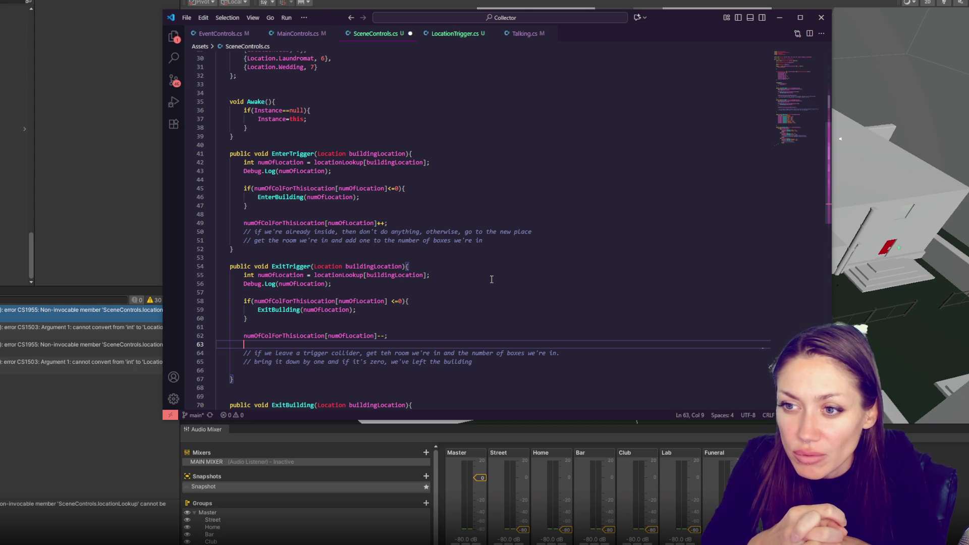
Review the numOfLocation declaration and its uses in EnterTrigger, including the EnterBuilding call.
double_click(330, 197)
double_click(308, 172)
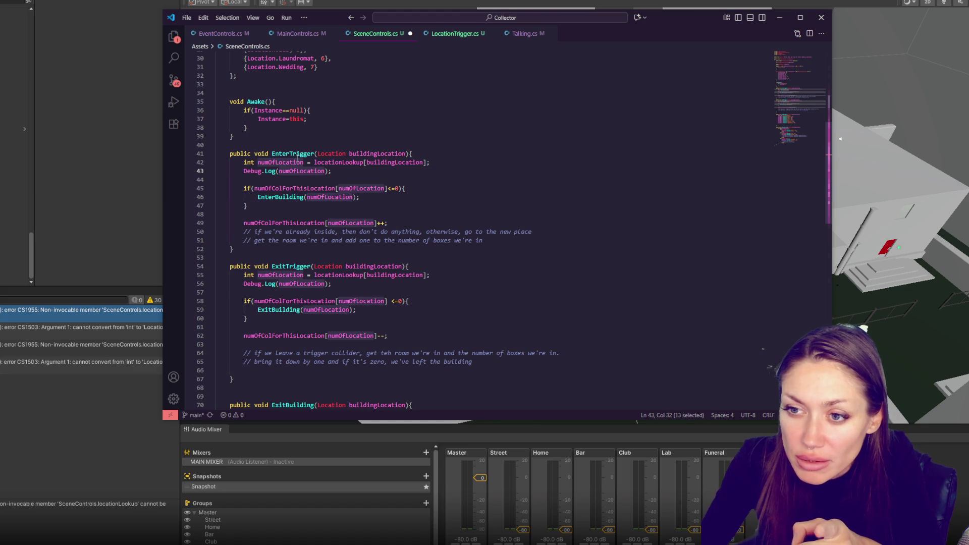
double_click(280, 197)
click(370, 199)
double_click(361, 222)
click(398, 223)
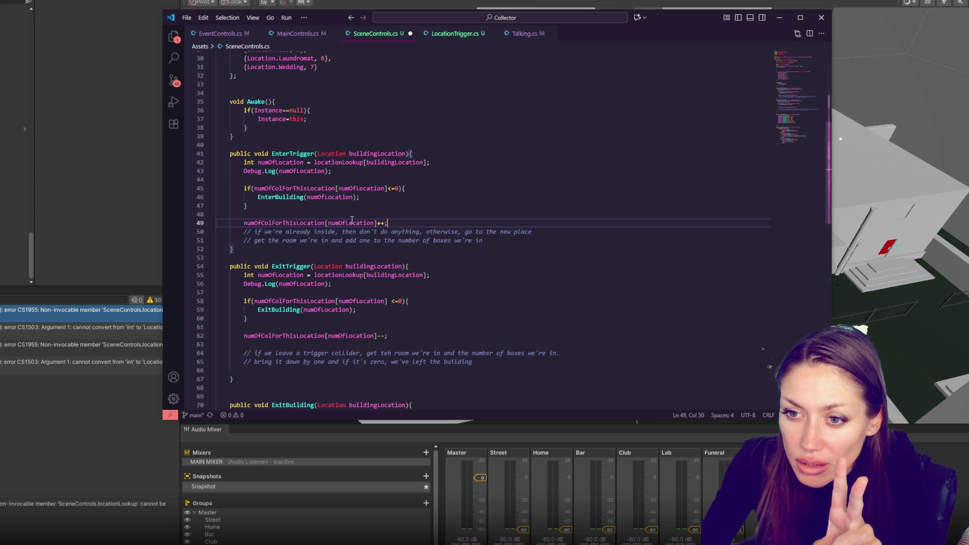
key(Up)
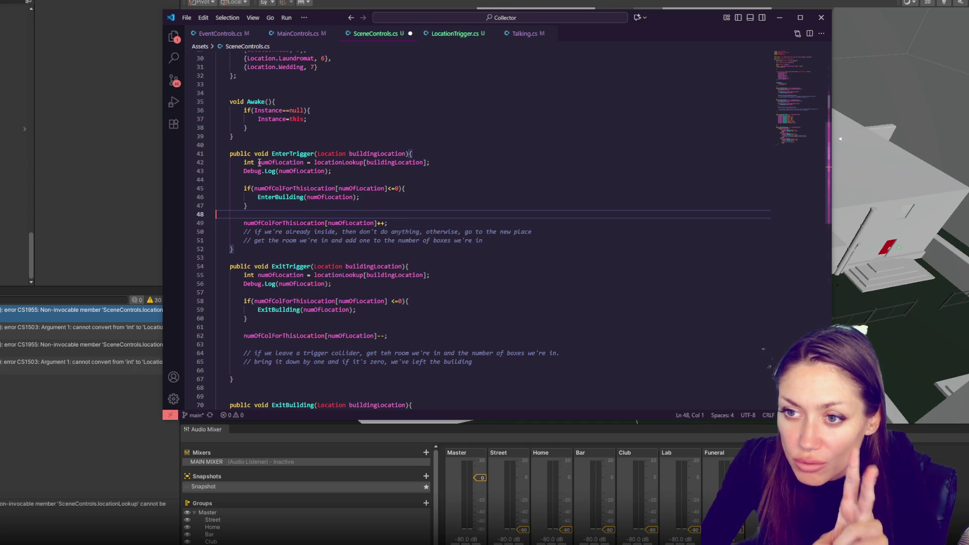
scroll(398, 249, down, 1)
scroll(398, 250, down, 2)
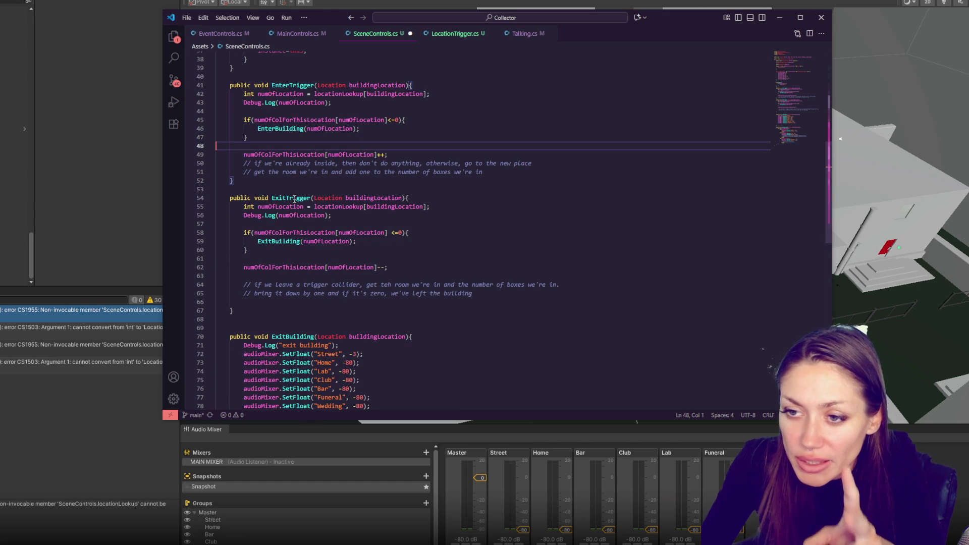
Move ExitTrigger's numOfColForThisLocation decrement line from below the if-block to above it.
click(375, 196)
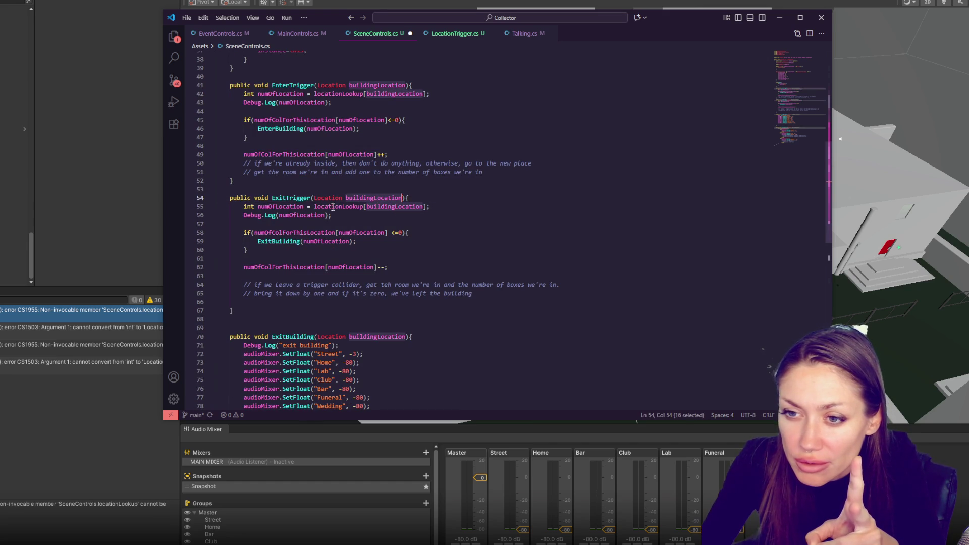
double_click(302, 215)
double_click(349, 233)
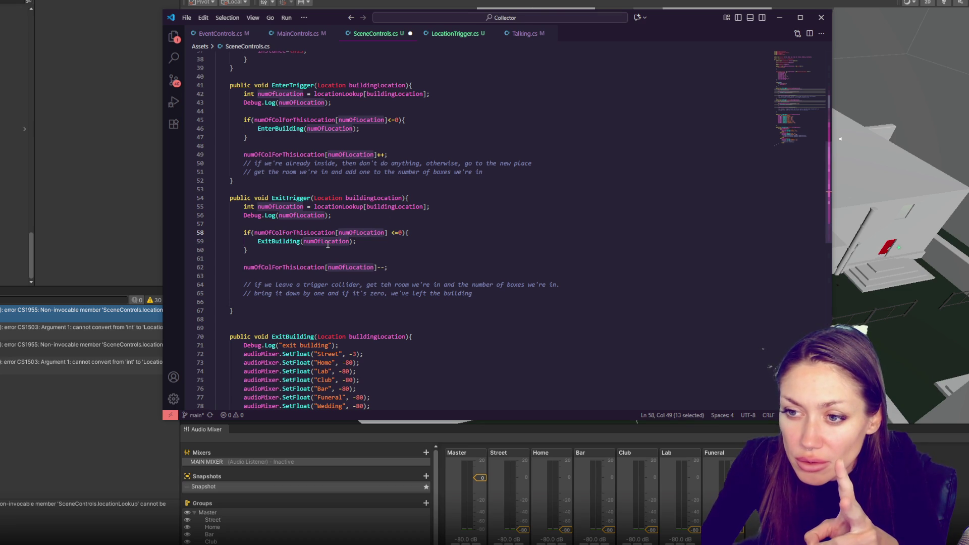
drag(386, 259, 398, 267)
key(ctrl+c)
key(BackSpace)
click(389, 223)
key(ctrl+v)
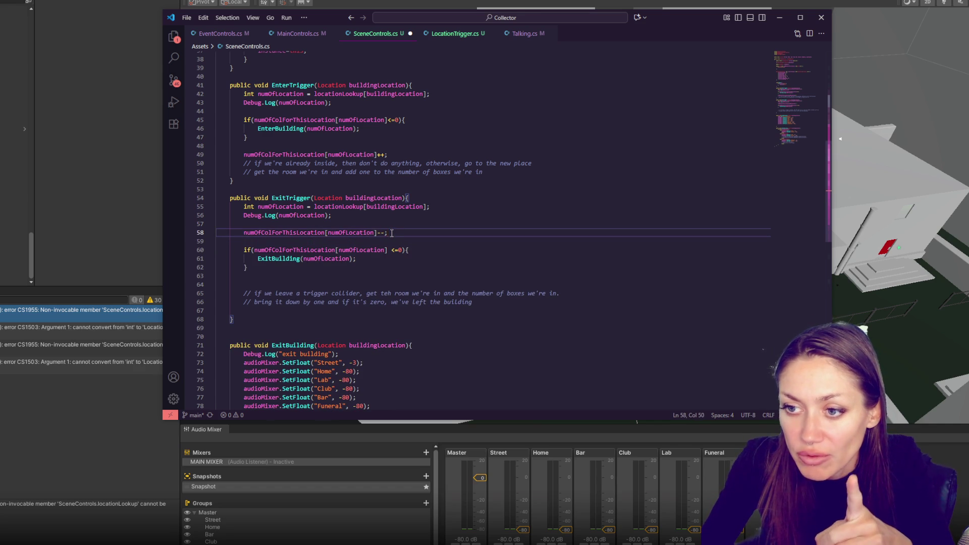
Delete the explanatory comment lines in ExitTrigger and EnterTrigger.
click(419, 275)
shift+click(491, 300)
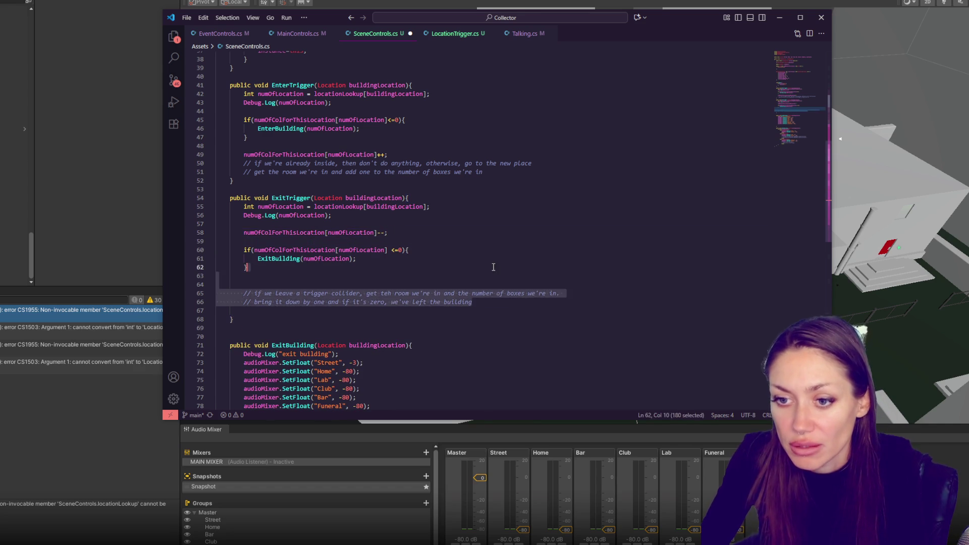
key(BackSpace)
key(BackSpace)
click(496, 170)
drag(496, 170, 388, 155)
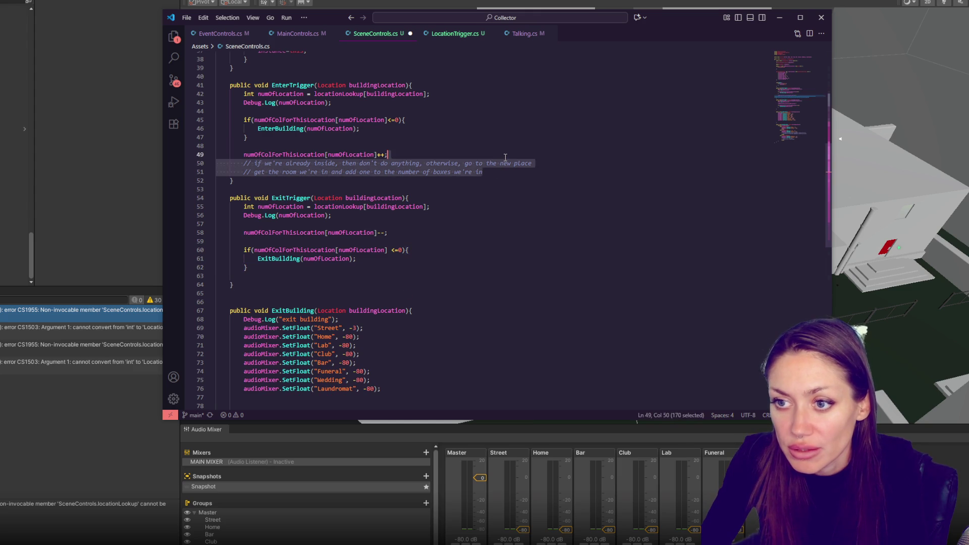
key(BackSpace)
key(Up)
key(Up)
Remove the leftover blank line in ExitTrigger and save the script.
click(399, 253)
key(Down)
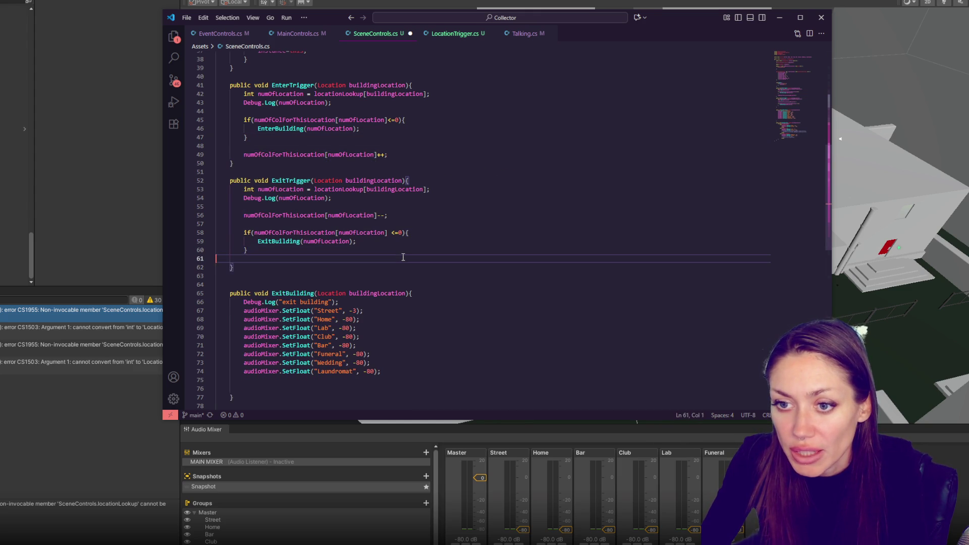
key(BackSpace)
click(436, 203)
key(ctrl+s)
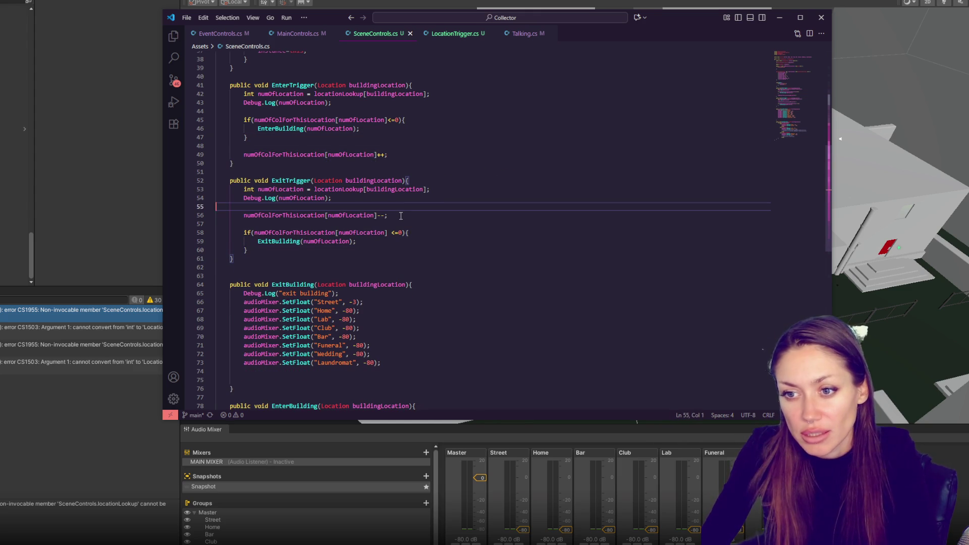
Add Debug.Log("enter building"); as the first line of EnterBuilding.
click(398, 216)
scroll(434, 219, down, 3)
click(426, 317)
key(Return)
text(De)
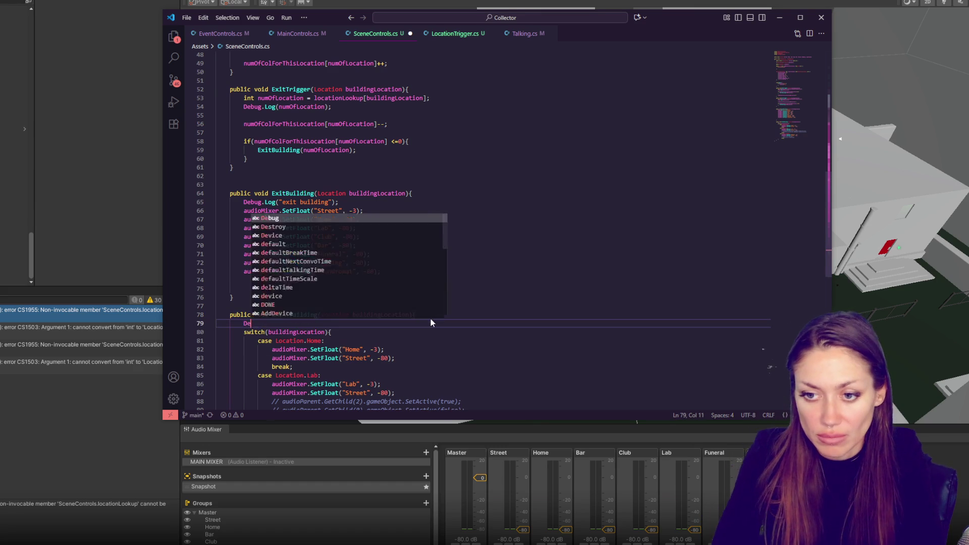
text(bug.Log("enter building");)
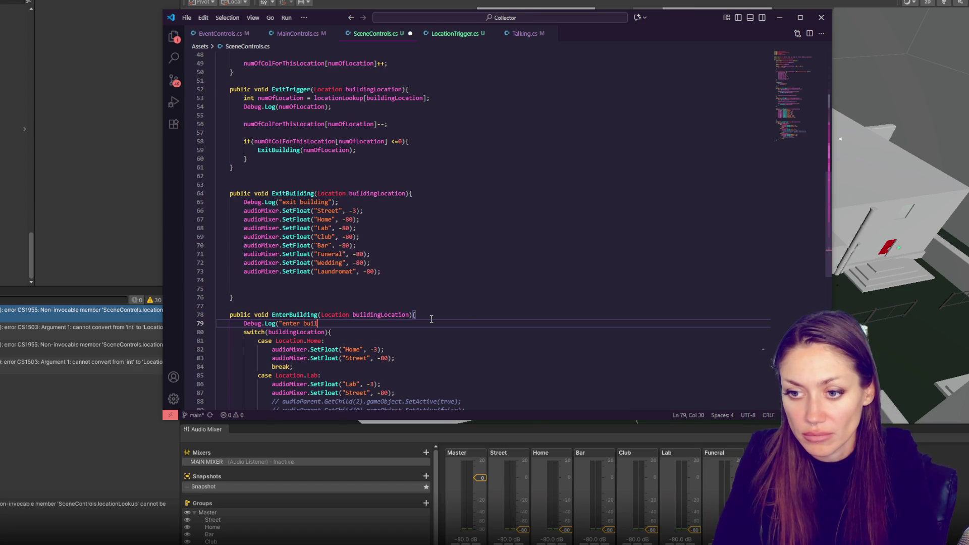
Save, let Unity recompile, and jump from the console error to EnterBuilding's numOfLocation argument.
key(ctrl+s)
key(alt+Tab)
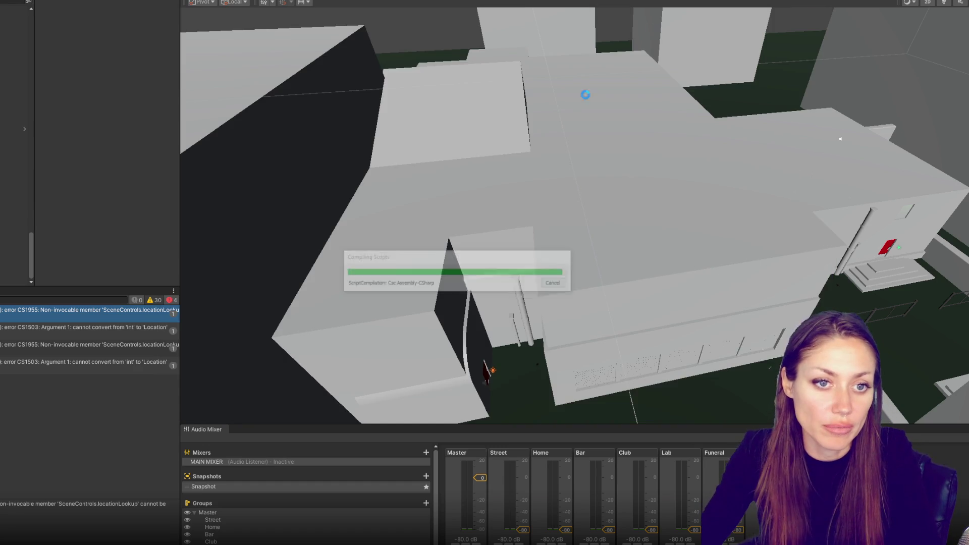
double_click(99, 311)
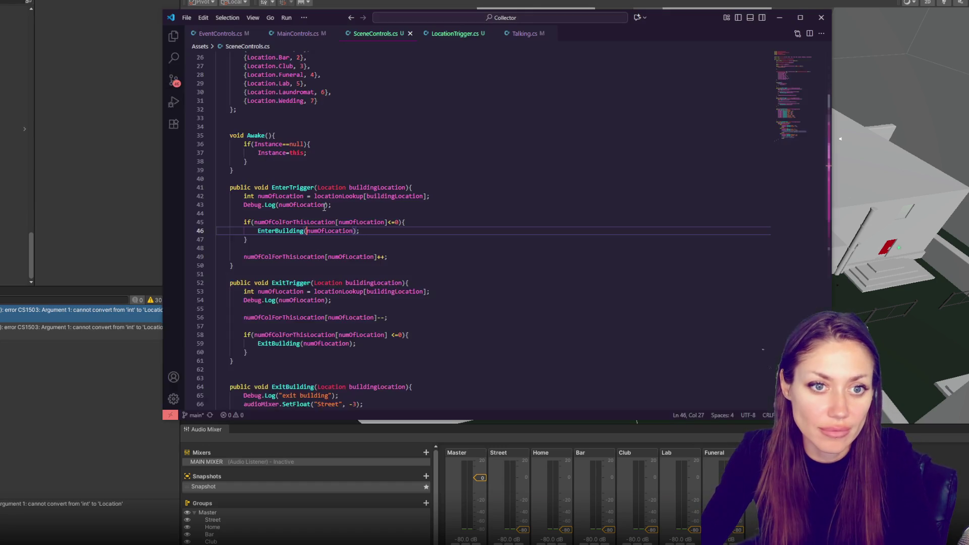
double_click(348, 230)
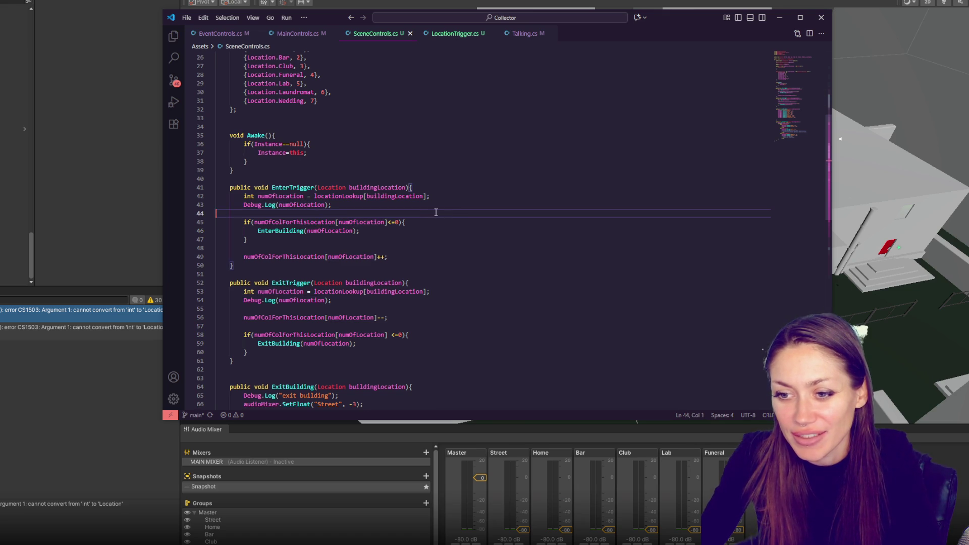
Delete ExitBuilding's Location parameter and drop public from both ExitBuilding and EnterBuilding.
click(403, 213)
double_click(329, 231)
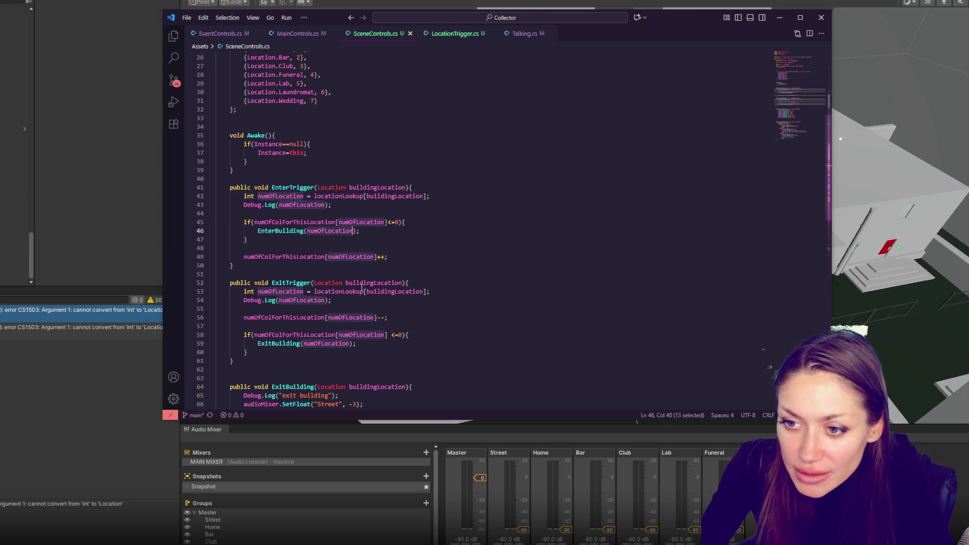
scroll(452, 225, down, 4)
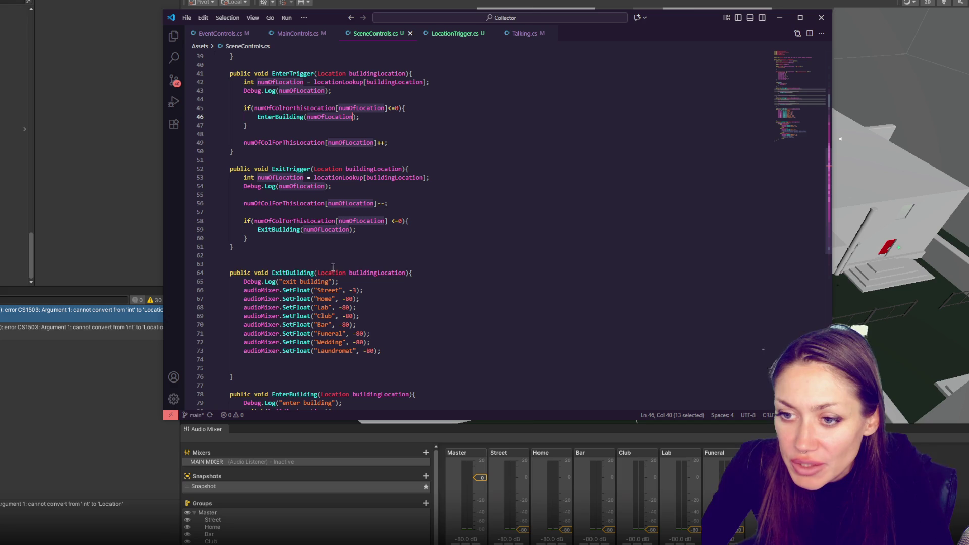
drag(318, 273, 404, 276)
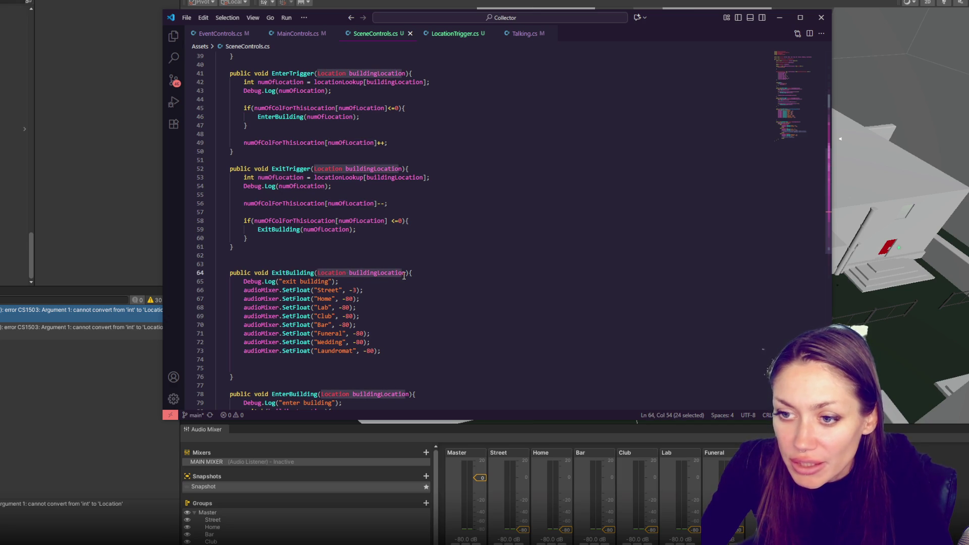
scroll(507, 252, down, 4)
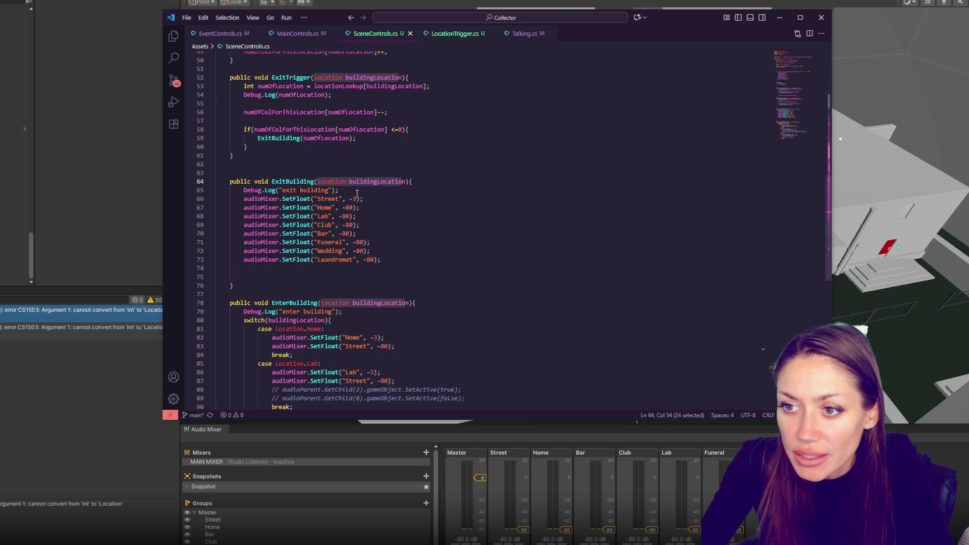
key(BackSpace)
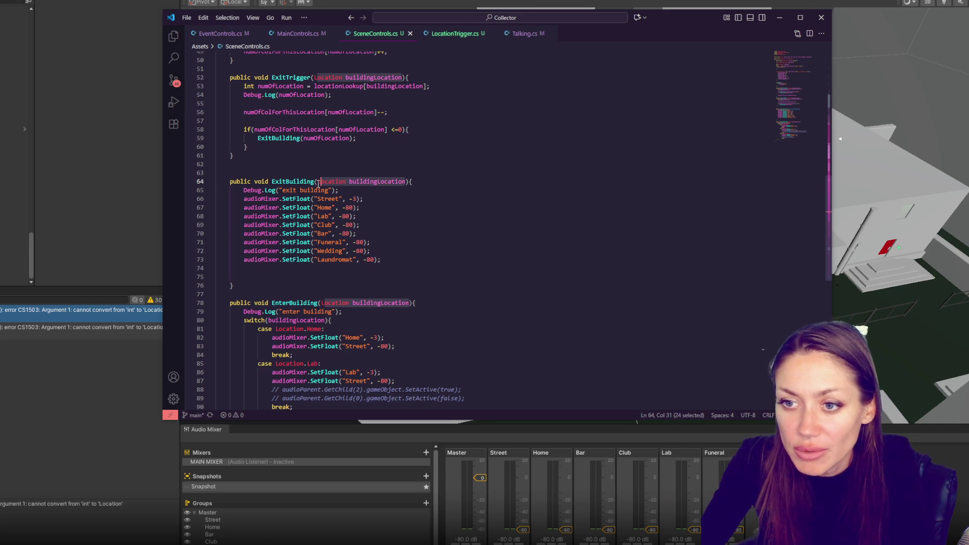
click(255, 181)
key(ctrl+BackSpace)
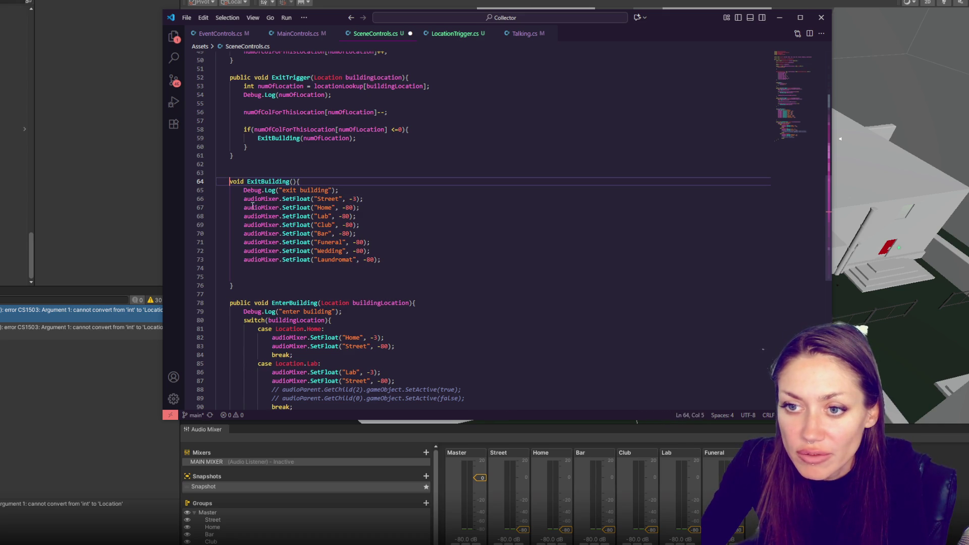
click(258, 303)
key(ctrl+BackSpace)
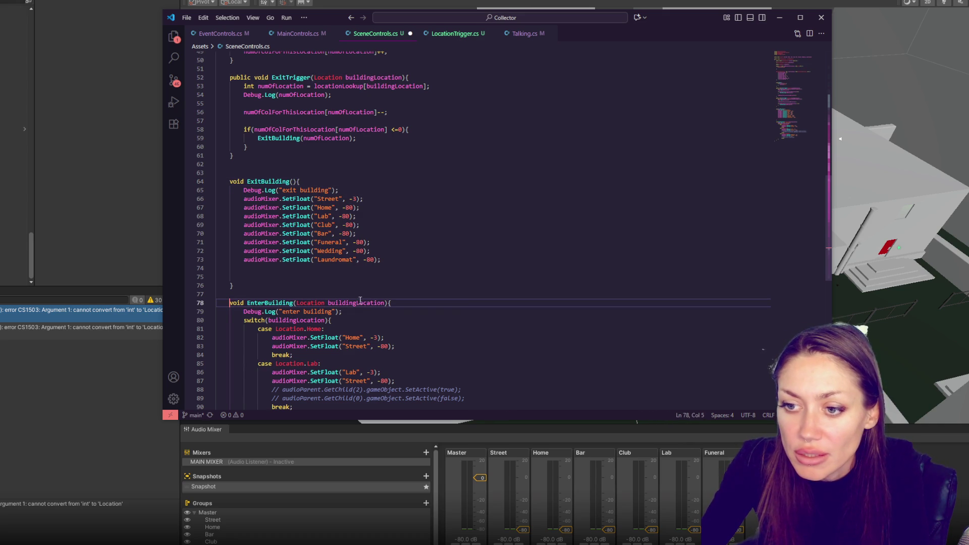
Give EnterBuilding and ExitBuilding an int buildingIndex parameter.
drag(385, 304, 297, 303)
key(BackSpace)
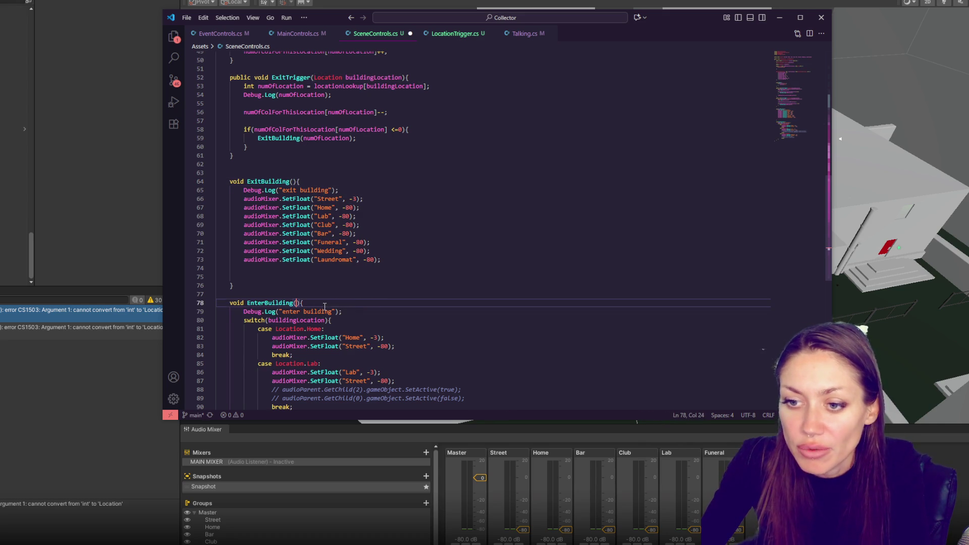
text(int )
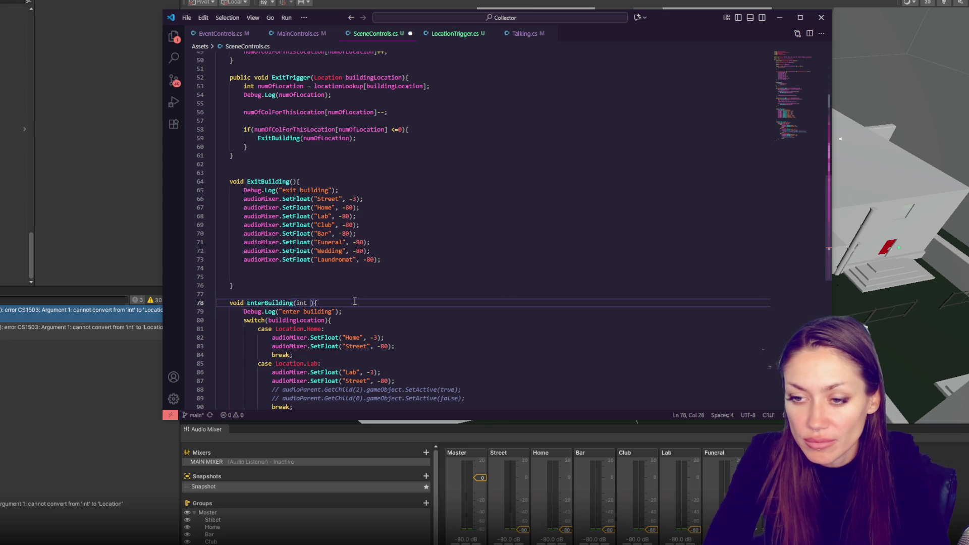
text(buildingInde)
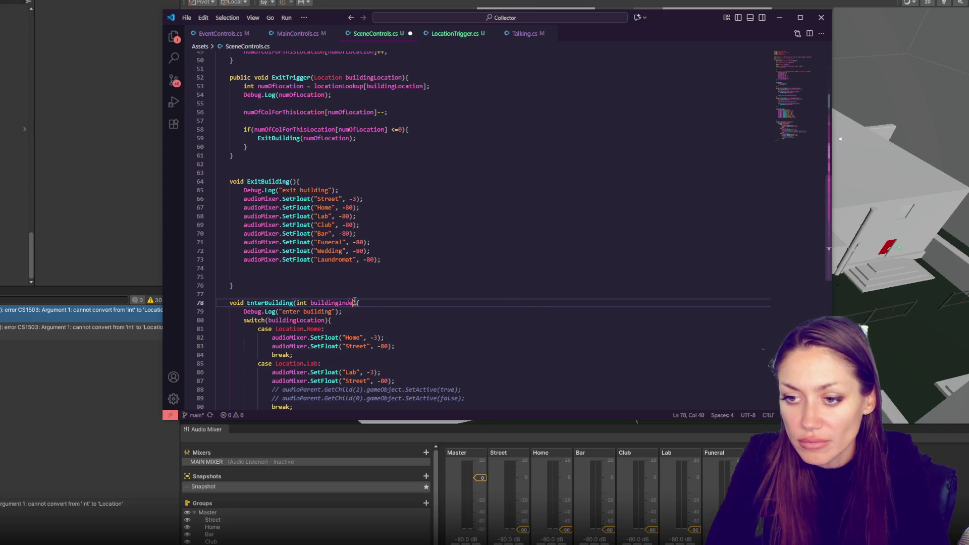
text(x)
drag(297, 303, 352, 299)
key(ctrl+c)
click(297, 182)
key(ctrl+v)
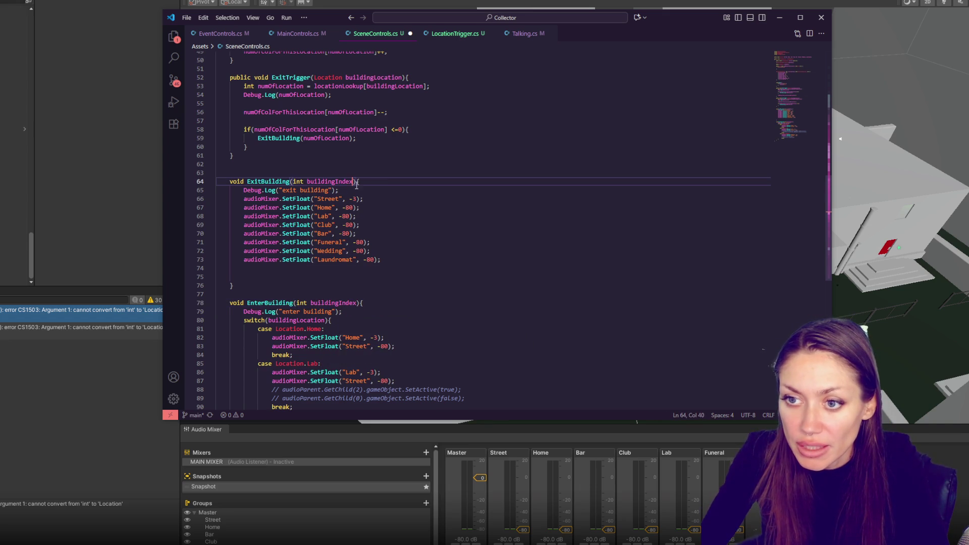
key(Return)
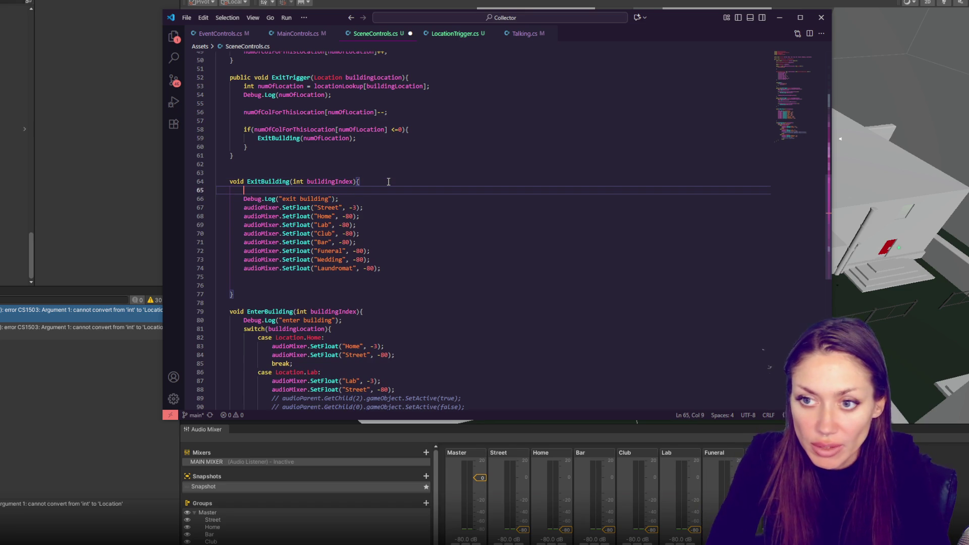
Write an empty for (int i=1; i<numOfColForThisLocation; i++) loop in ExitBuilding.
text(for()
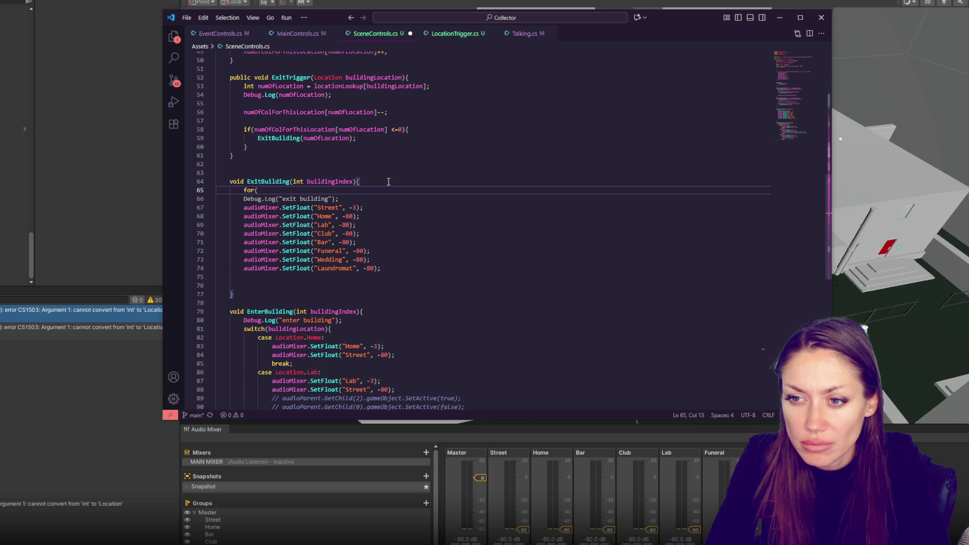
key(BackSpace)
key(BackSpace)
key(BackSpace)
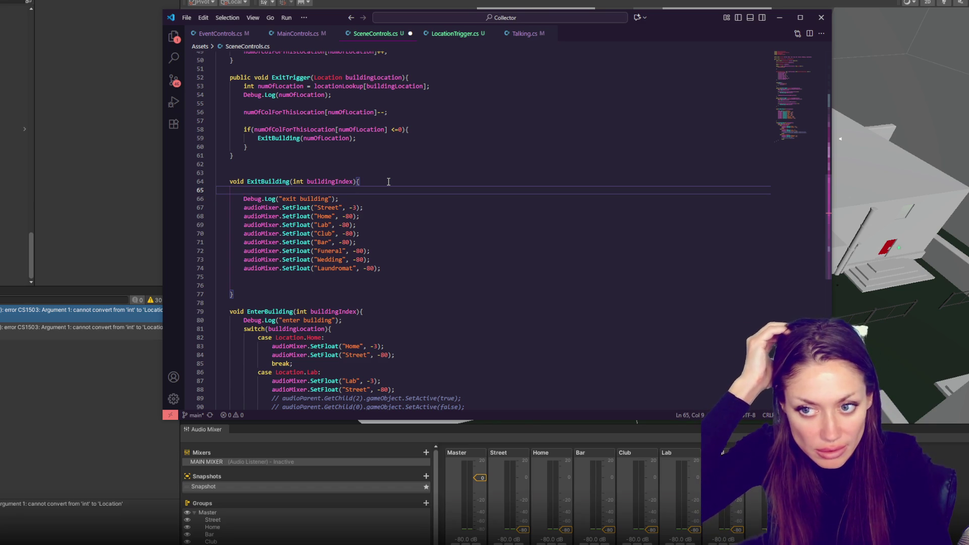
text(forIn)
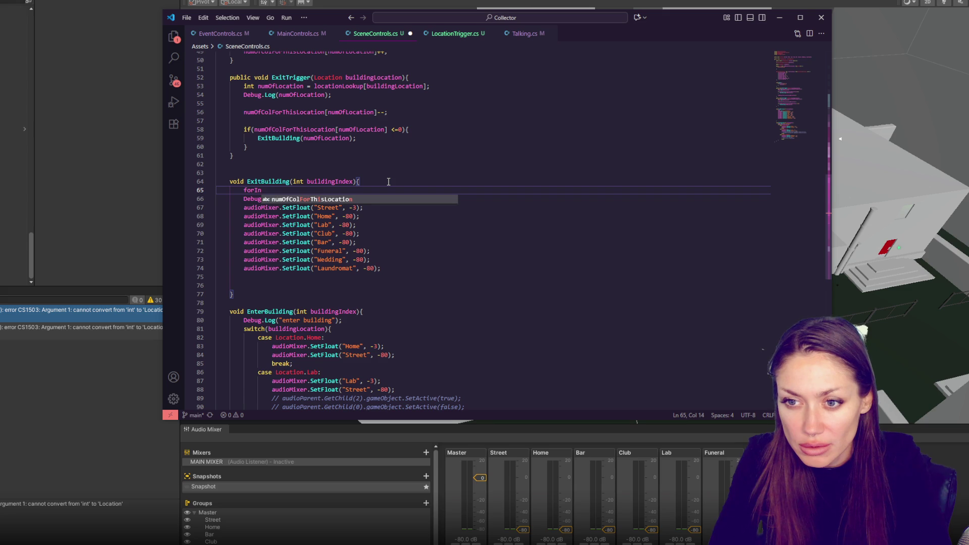
key(BackSpace)
key(BackSpace)
text((int i=1){)
key(BackSpace)
key(BackSpace)
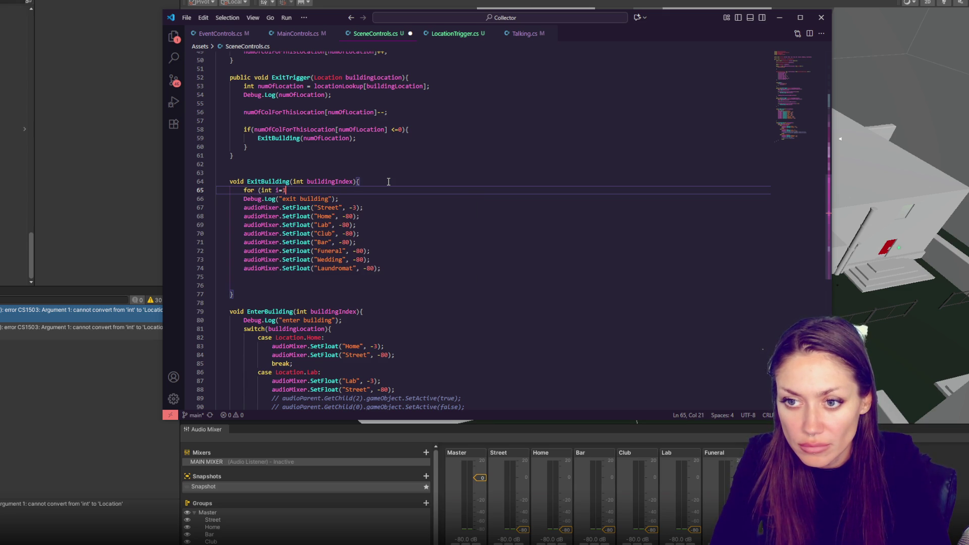
text(; i<)
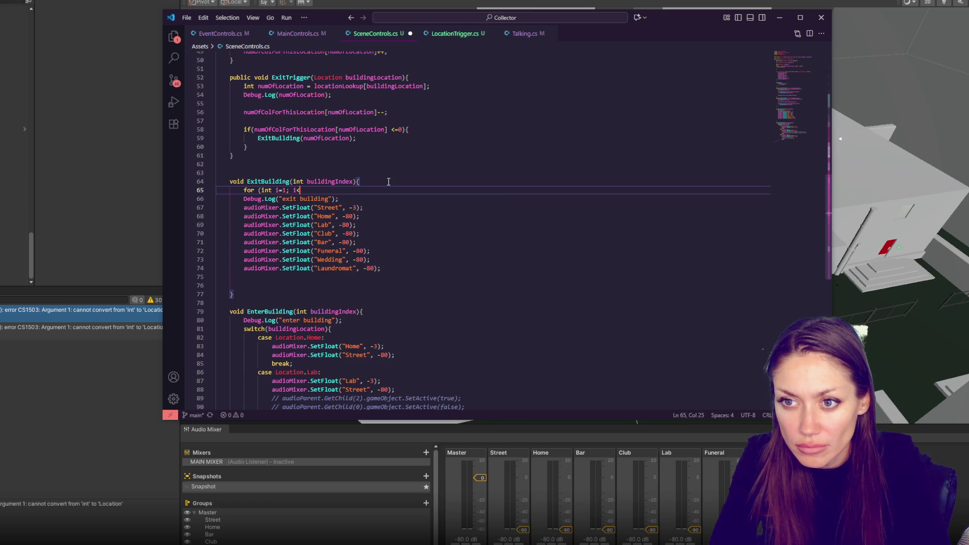
text(numO)
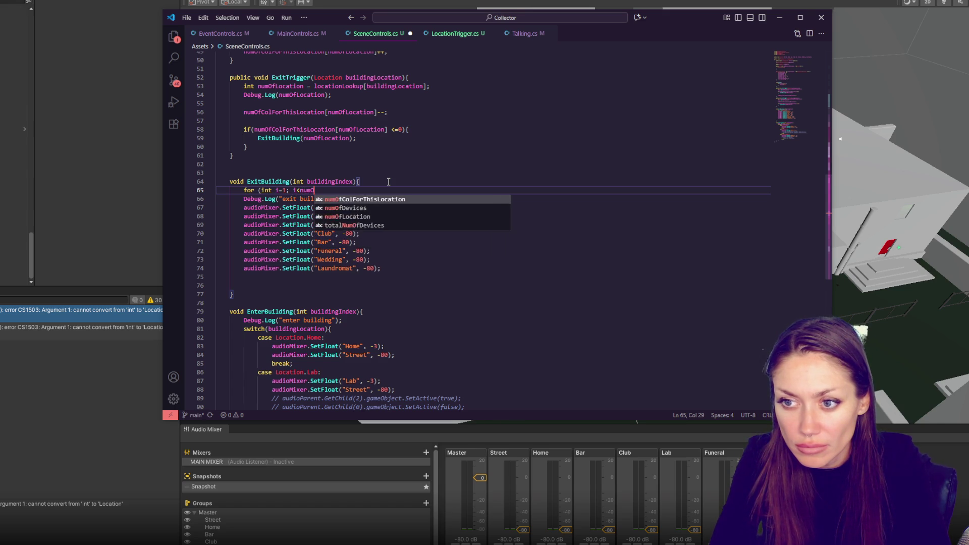
text(fColForThisLocation; i++){)
key(Return)
key(Return)
text(})
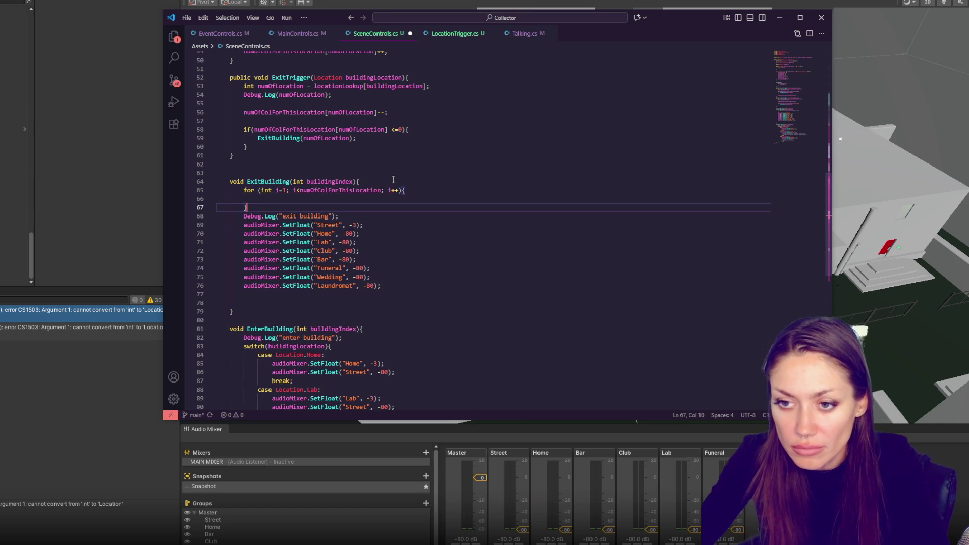
Replace ExitBuilding's int buildingIndex parameter with Location buildingLocation.
drag(244, 227, 363, 225)
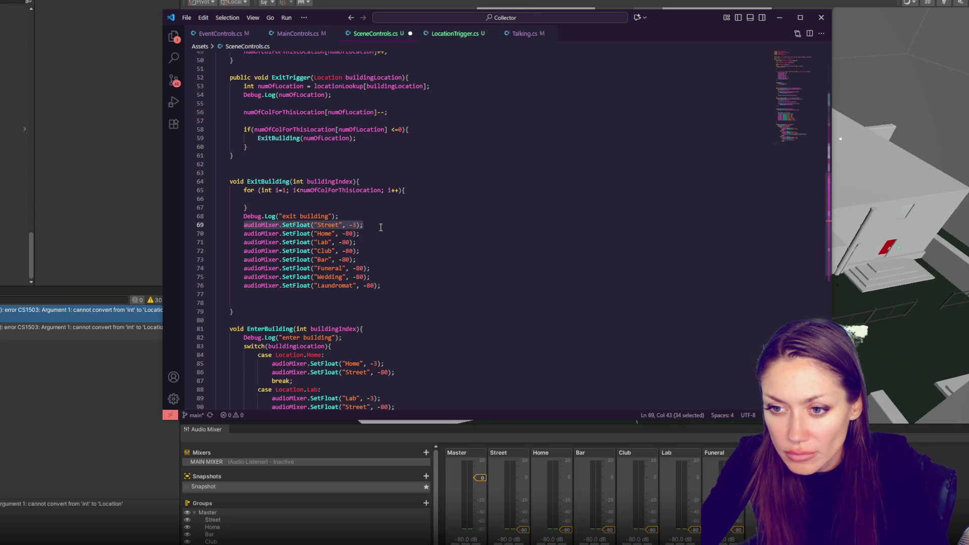
click(386, 214)
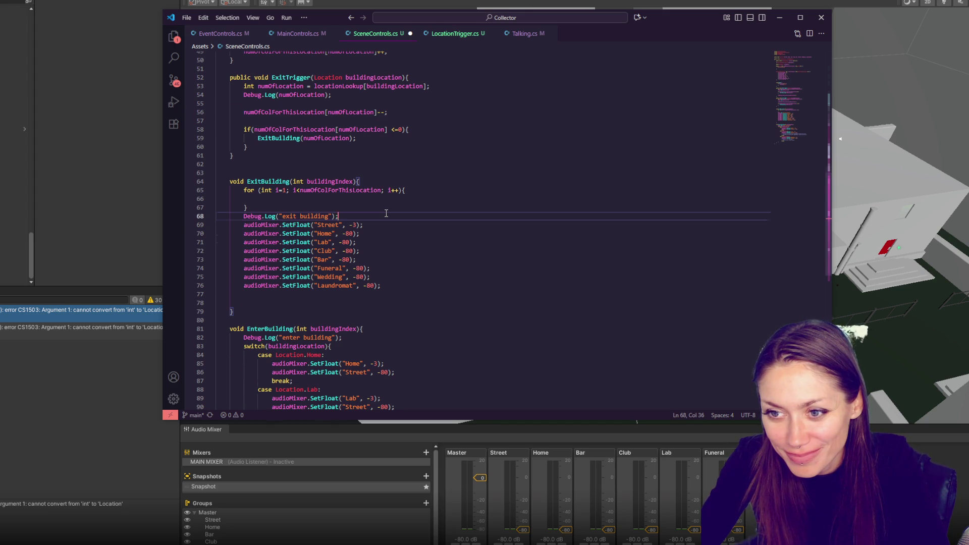
scroll(386, 213, up, 3)
drag(314, 146, 402, 145)
key(ctrl+c)
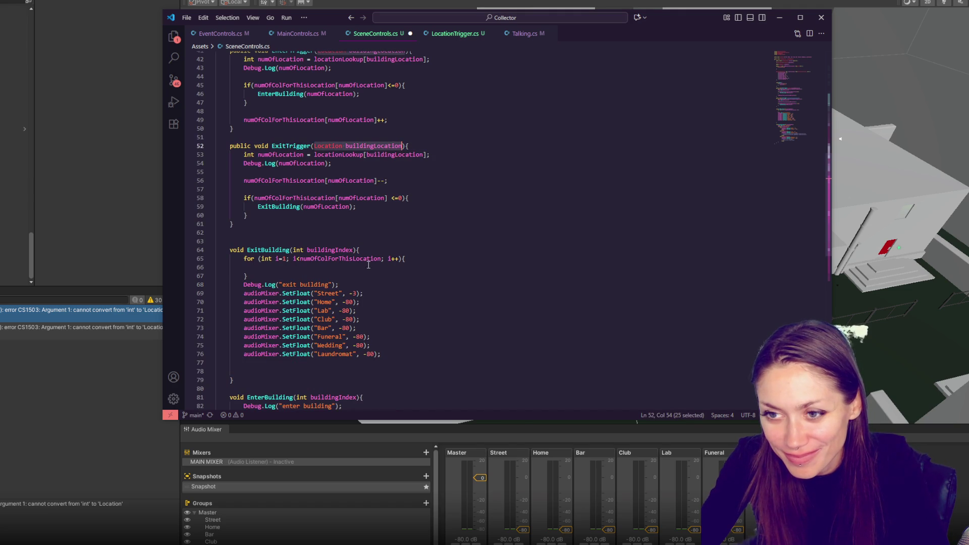
mouse_move(294, 250)
mouse_down()
mouse_move(361, 250)
mouse_move(353, 250)
mouse_up()
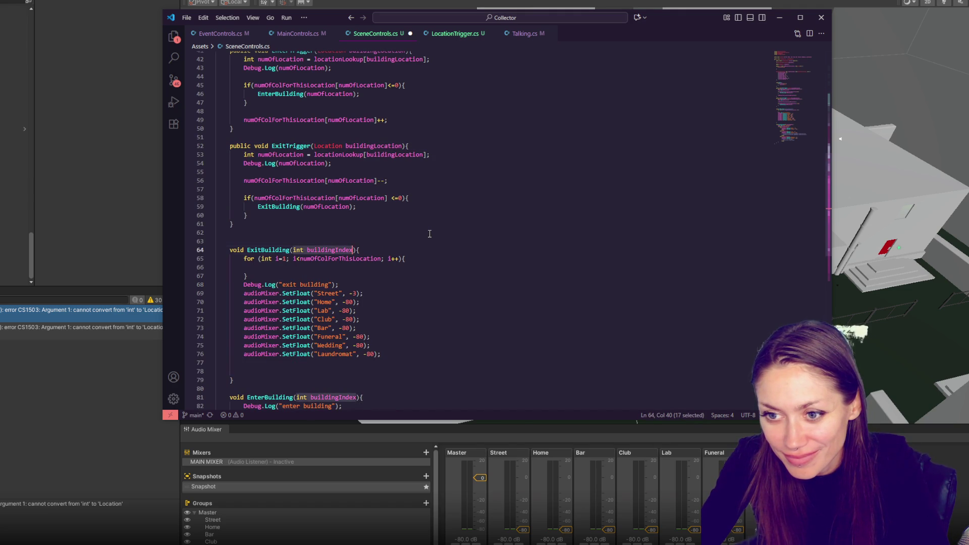
key(ctrl+v)
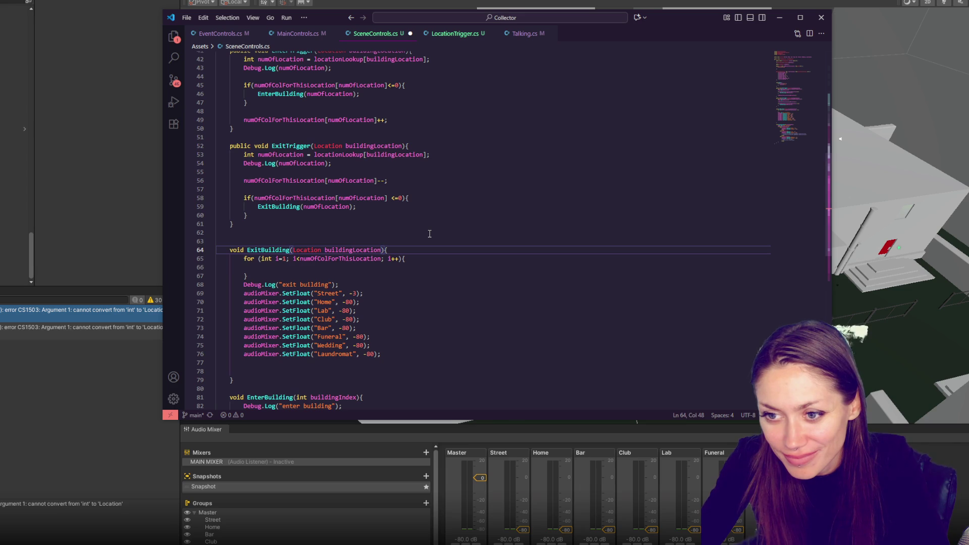
Undo the ExitBuilding parameter change and select the locationLookup dictionary block.
scroll(429, 233, down, 3)
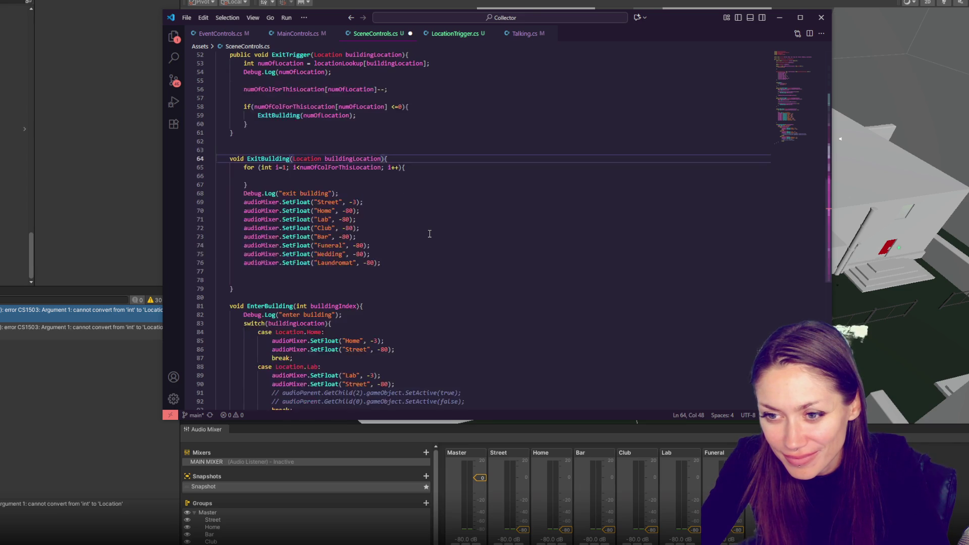
drag(296, 306, 357, 306)
click(357, 306)
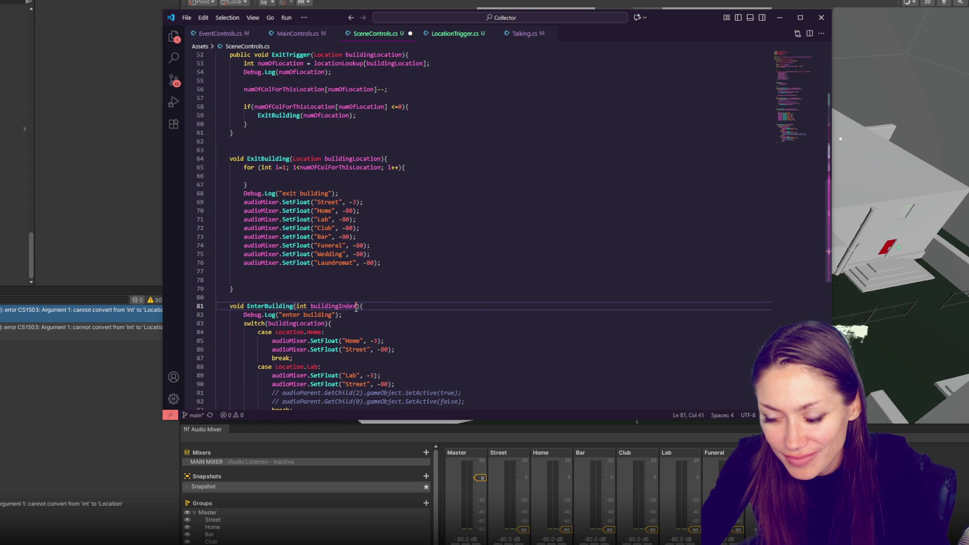
scroll(448, 269, up, 3)
key(ctrl+z)
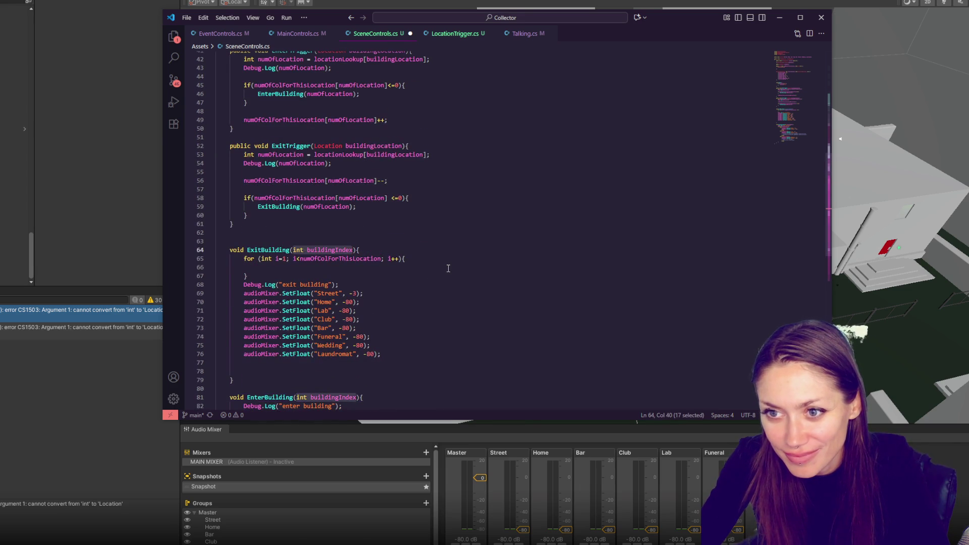
scroll(448, 267, up, 6)
mouse_move(367, 224)
mouse_down()
mouse_move(321, 222)
mouse_move(310, 137)
mouse_up()
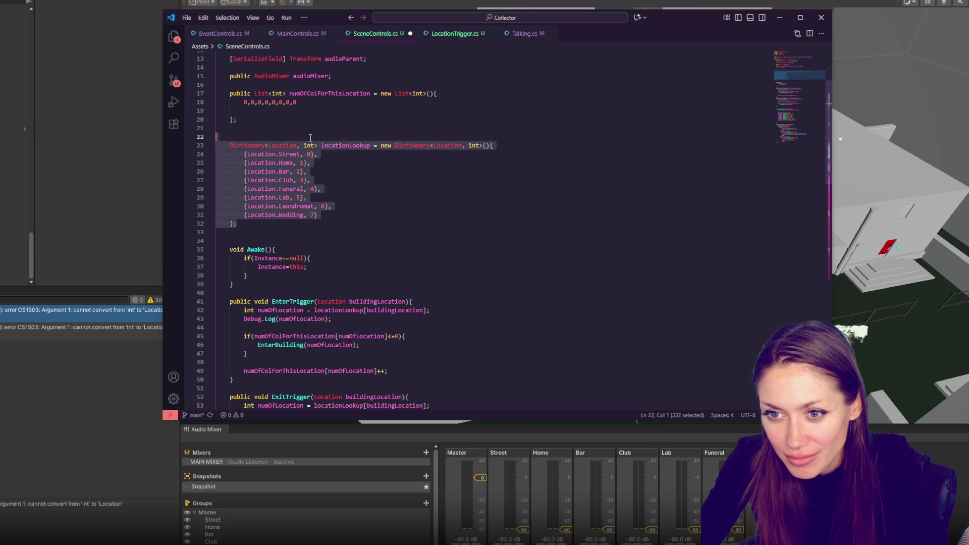
Duplicate the locationLookup dictionary and change the copy's key type to string.
key(ctrl+c)
key(Right)
key(ctrl+v)
click(313, 233)
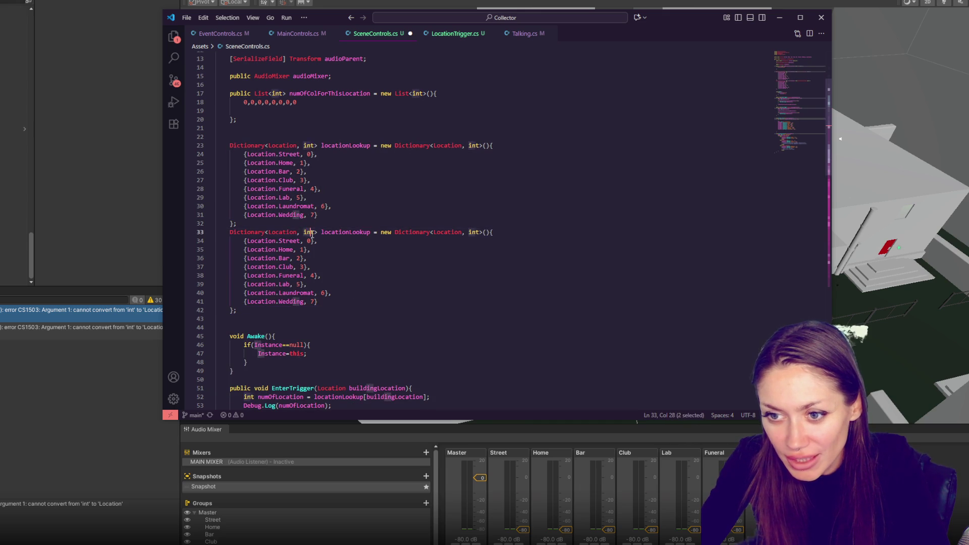
double_click(298, 232)
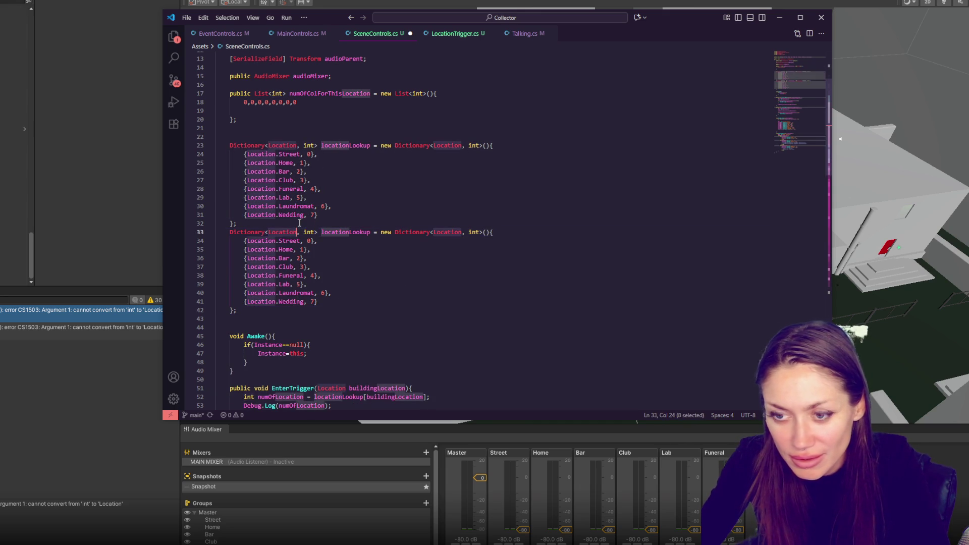
text(string)
key(Escape)
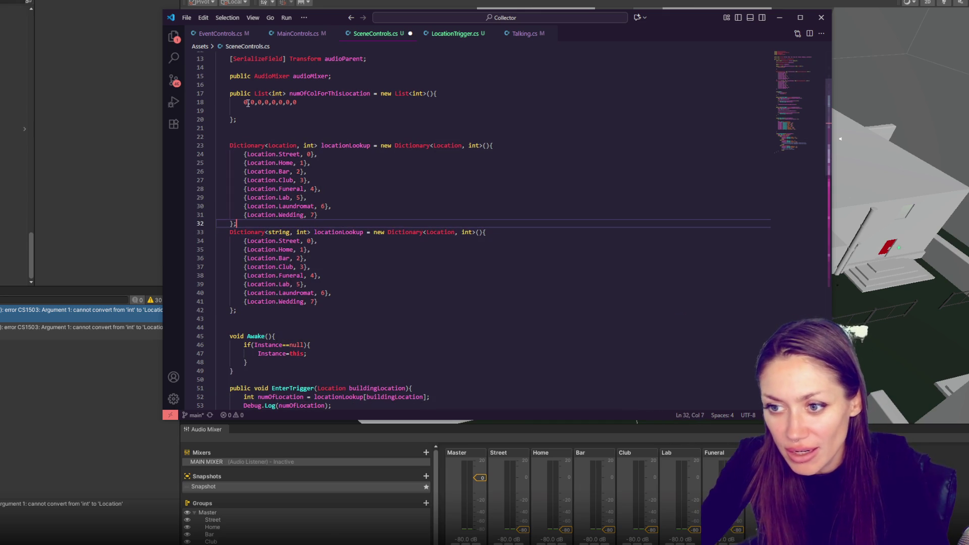
double_click(443, 232)
text(string)
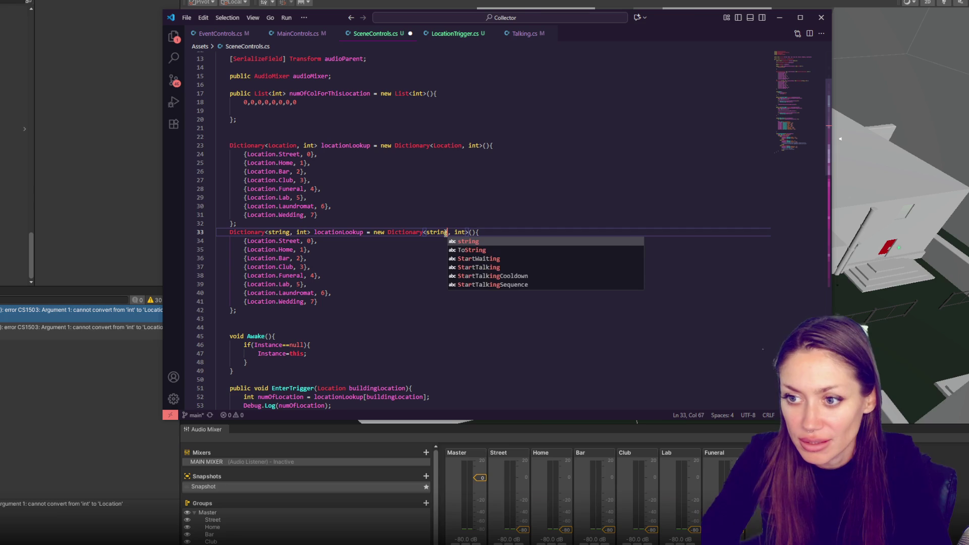
key(Return)
key(Up)
Replace the Location. prefixes with quoted strings for "Street" and "Home".
drag(247, 241, 279, 241)
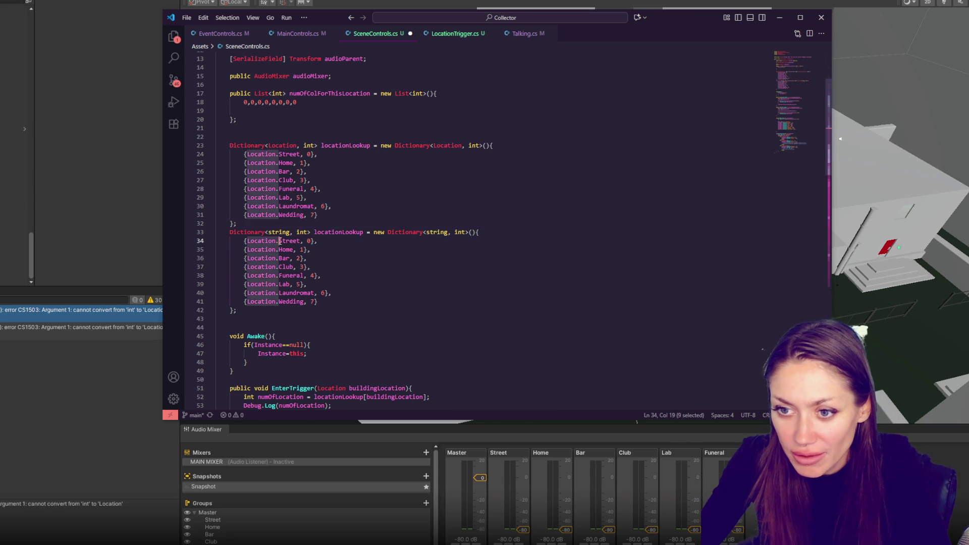
key(BackSpace)
text(")
click(275, 241)
text(")
mouse_move(247, 250)
mouse_down()
mouse_move(279, 250)
mouse_move(279, 266)
mouse_up()
text(")
click(266, 249)
text(""")
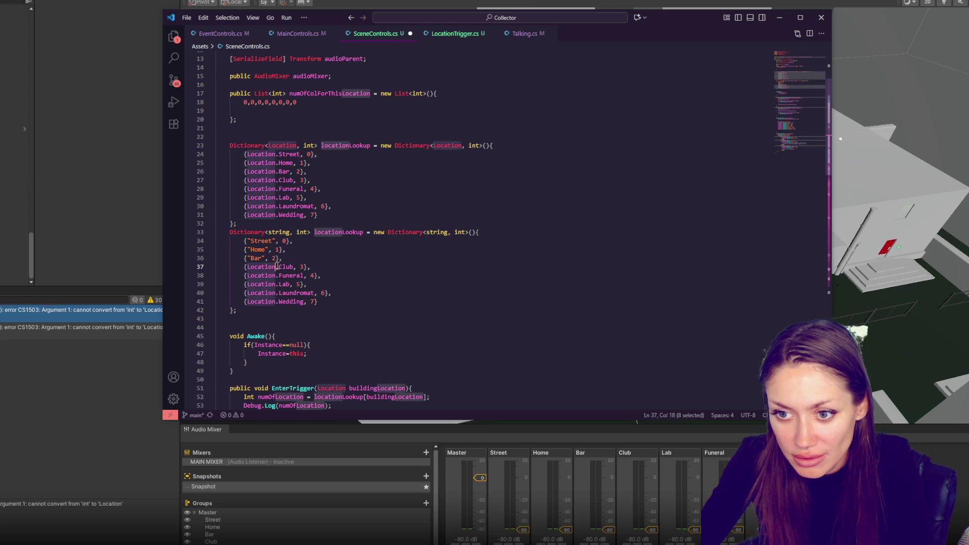
text(")
text(")
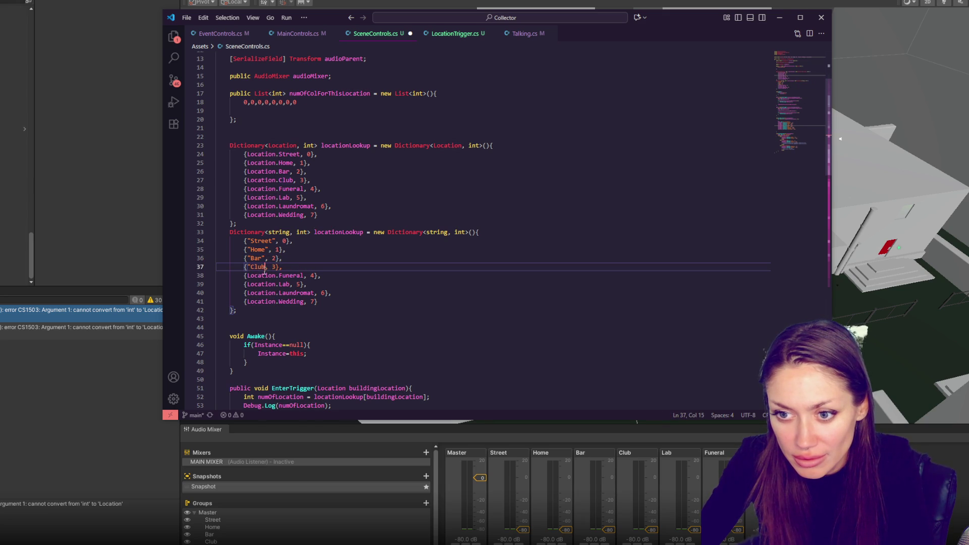
Turn the Funeral, Lab and Wedding entries into quoted strings the same way.
drag(247, 276, 279, 275)
text(")
click(278, 275)
text(")
mouse_move(247, 284)
mouse_down()
mouse_move(279, 284)
mouse_move(262, 301)
mouse_move(278, 301)
mouse_up()
text(")
click(262, 284)
text("")
click(288, 293)
text("")
click(276, 301)
text(")
click(283, 285)
Rename the duplicate dictionary to locationAsStringLookup and save the script.
key(ctrl+s)
double_click(349, 232)
text(locat)
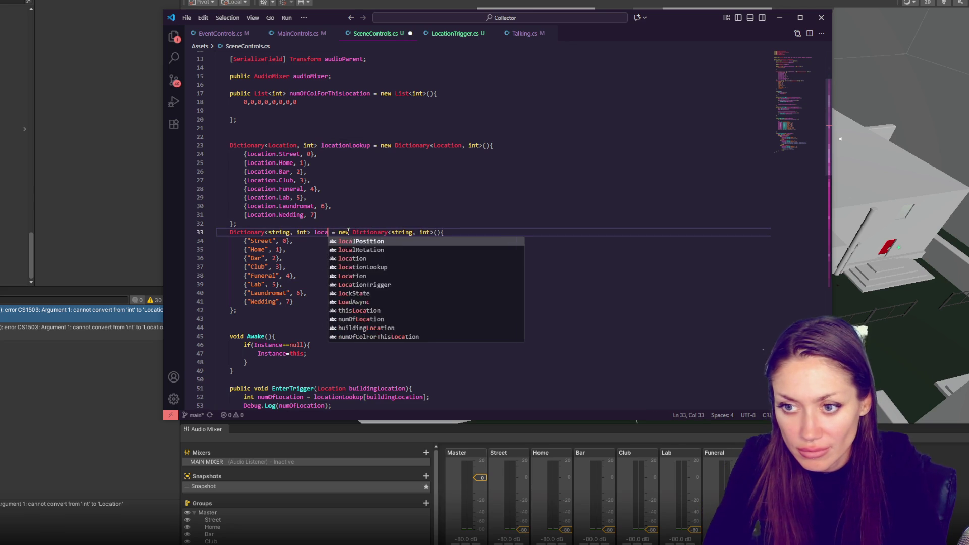
text(ionAsStringL)
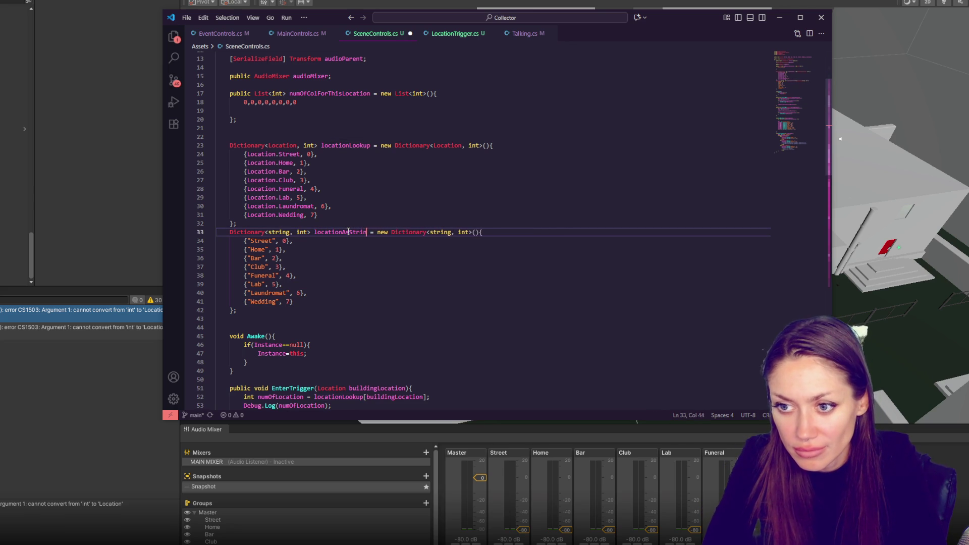
text(ookup)
key(ctrl+s)
click(348, 232)
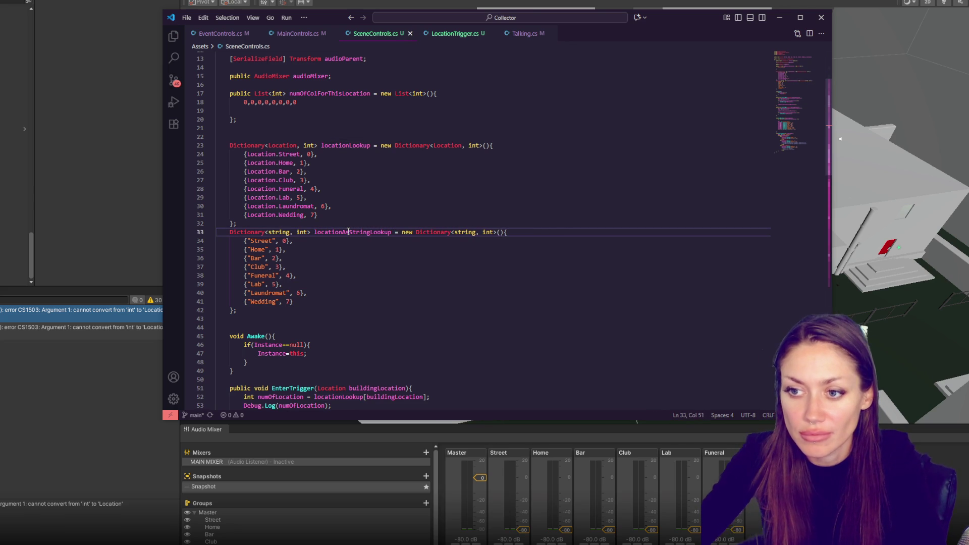
double_click(349, 232)
scroll(371, 235, down, 10)
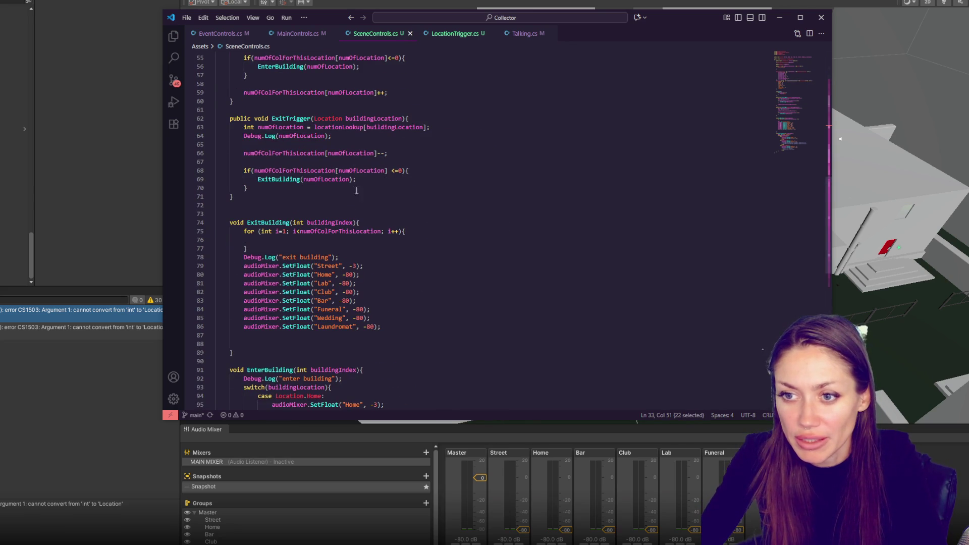
Delete the empty for loop from ExitBuilding.
click(410, 118)
scroll(407, 124, up, 2)
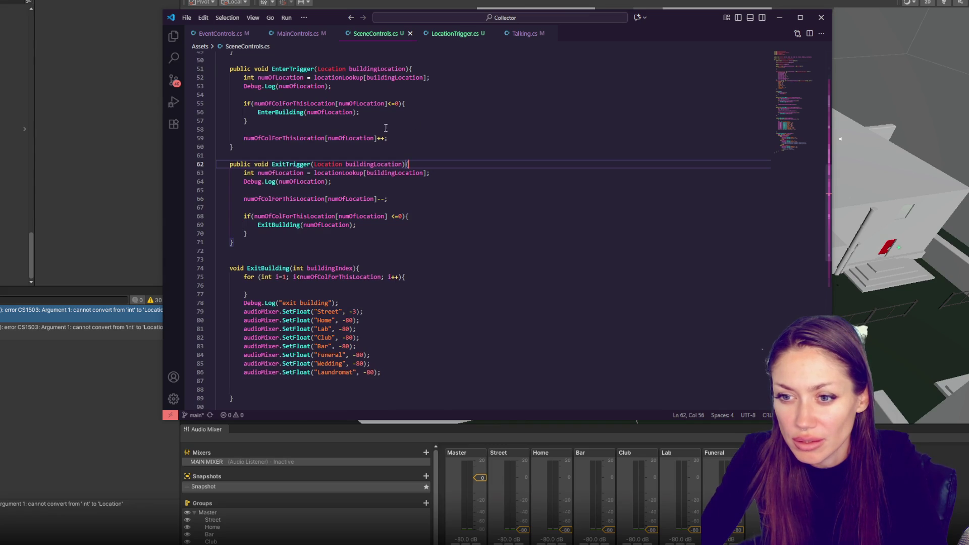
scroll(386, 127, down, 3)
click(315, 220)
click(408, 220)
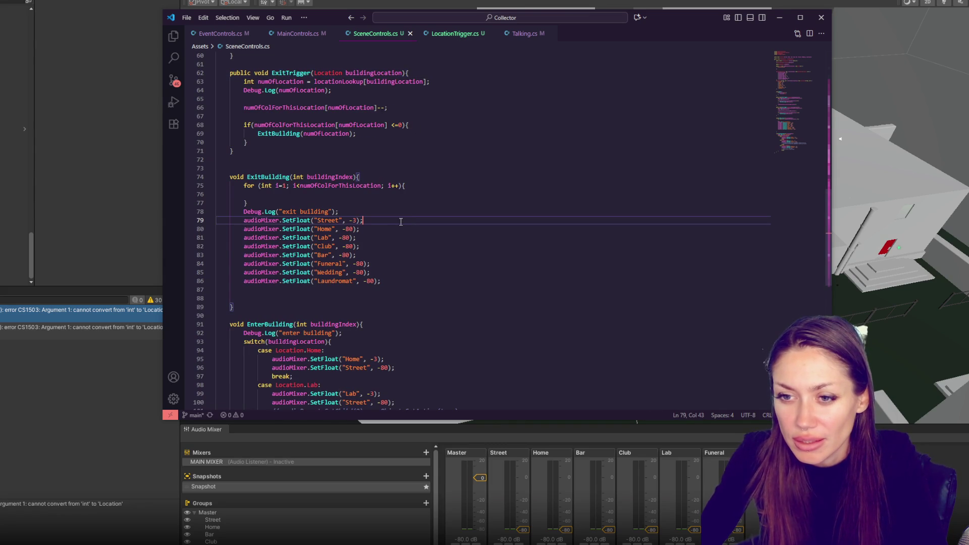
drag(388, 204, 413, 177)
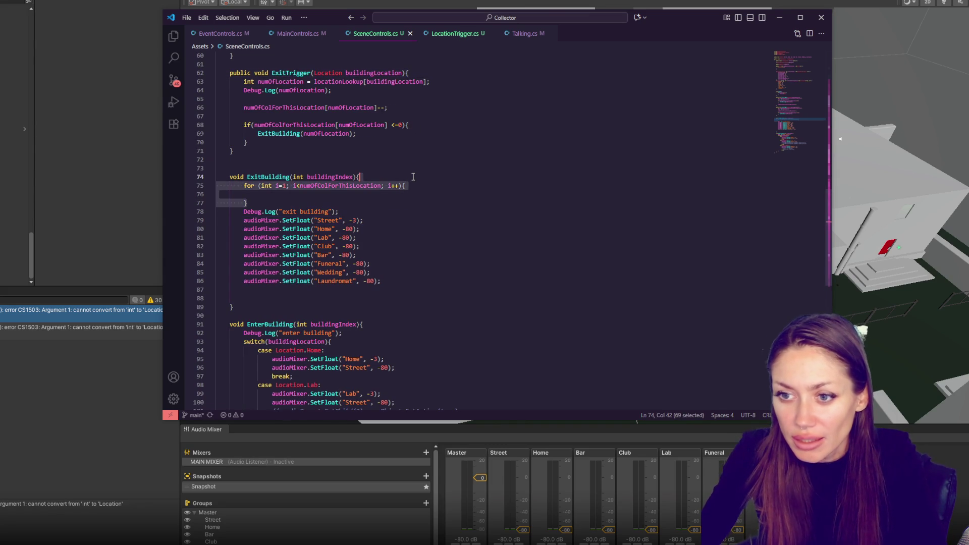
key(BackSpace)
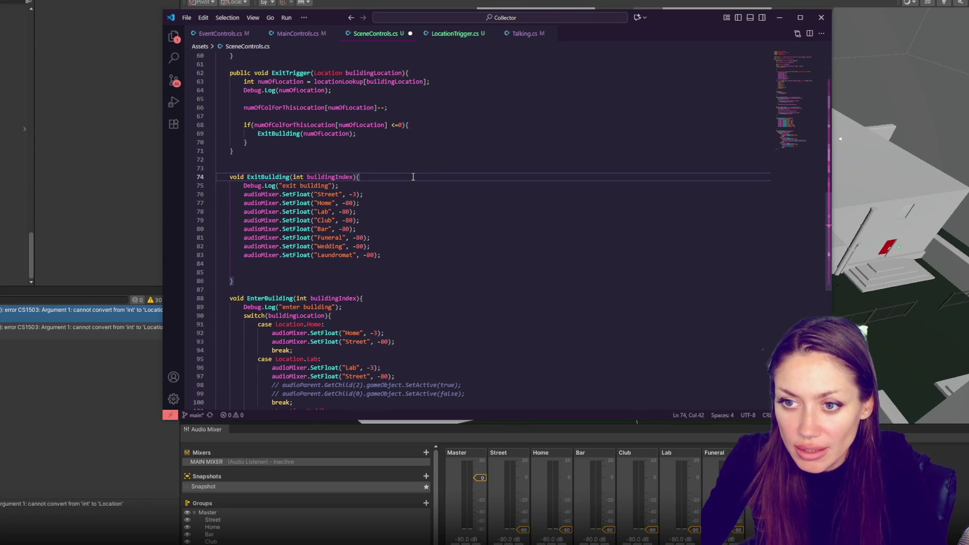
Add audioMixer.SetFloat(buildingIndex[buildingIndex], -80); below the Street volume line.
key(Down)
key(Down)
key(End)
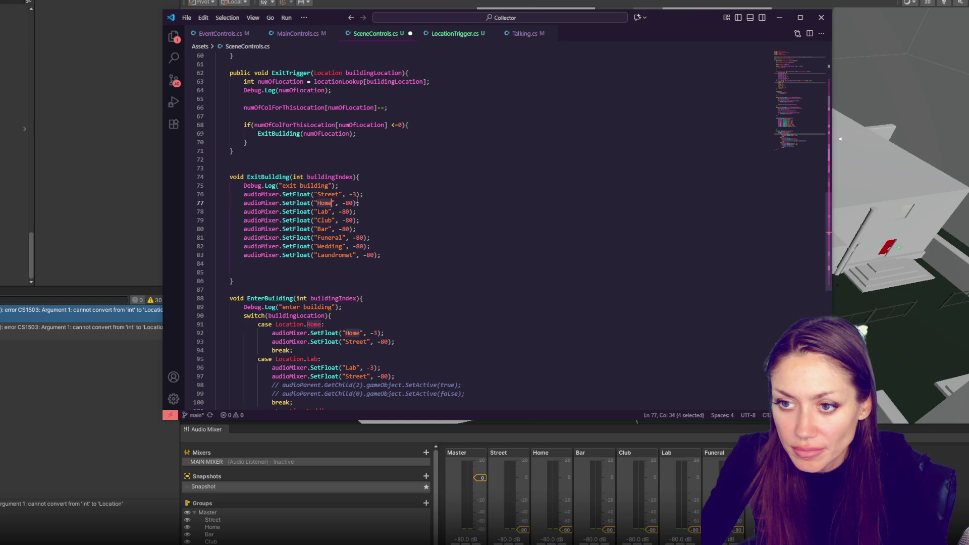
double_click(331, 178)
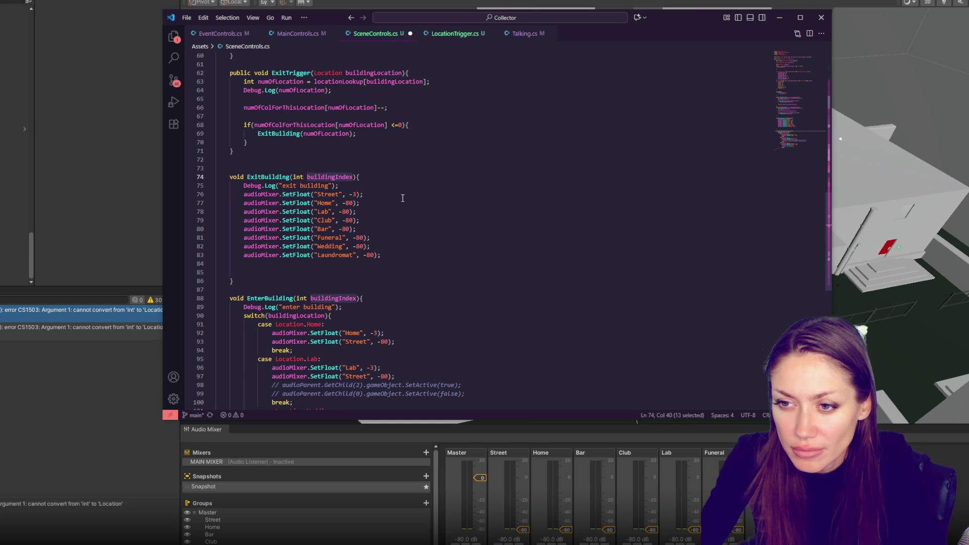
click(375, 195)
key(Return)
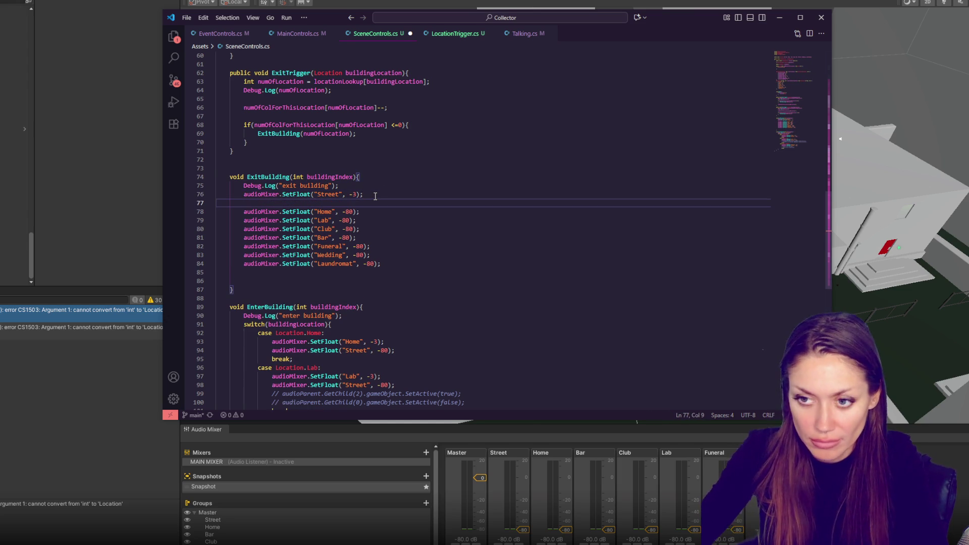
key(Return)
key(Return)
click(369, 210)
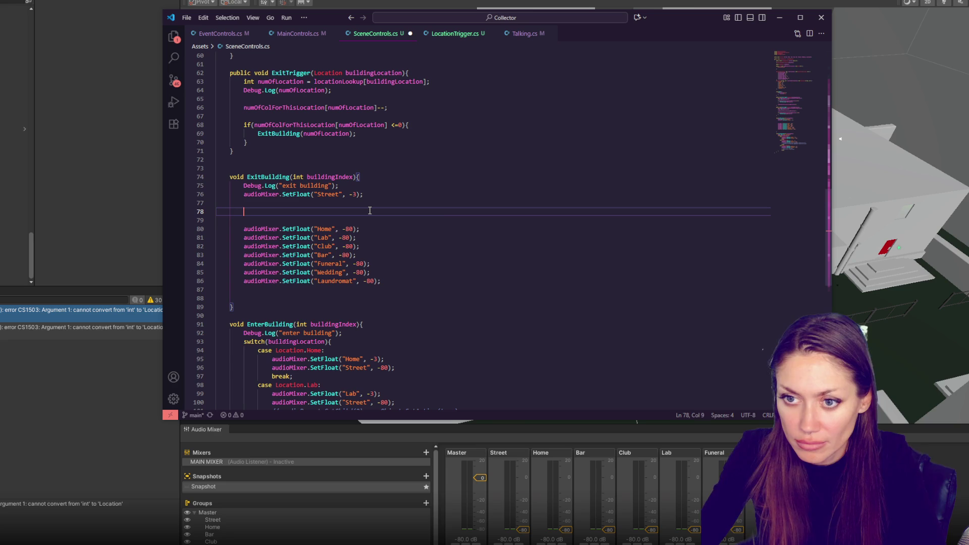
key(Tab)
key(Tab)
text(audioMixer.SetFloat()
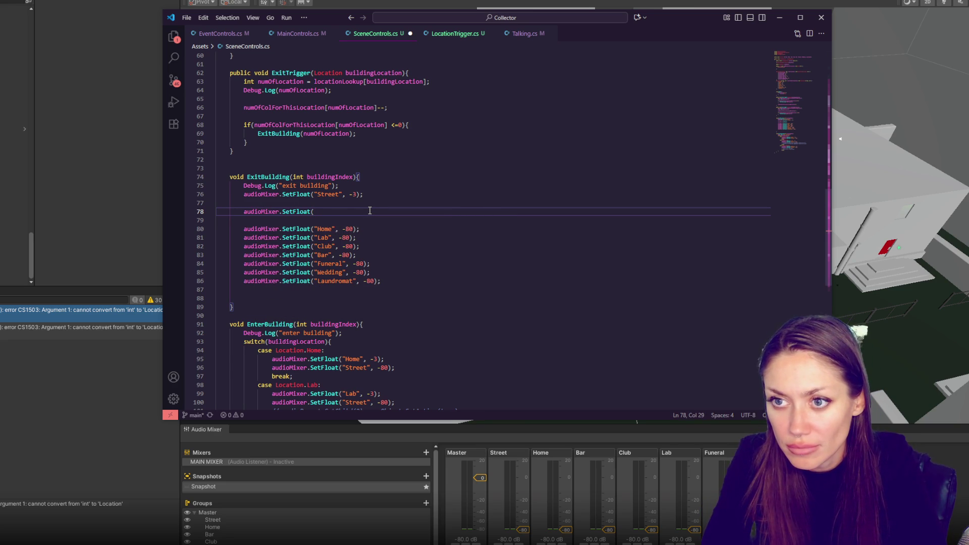
text(buildingIndex)
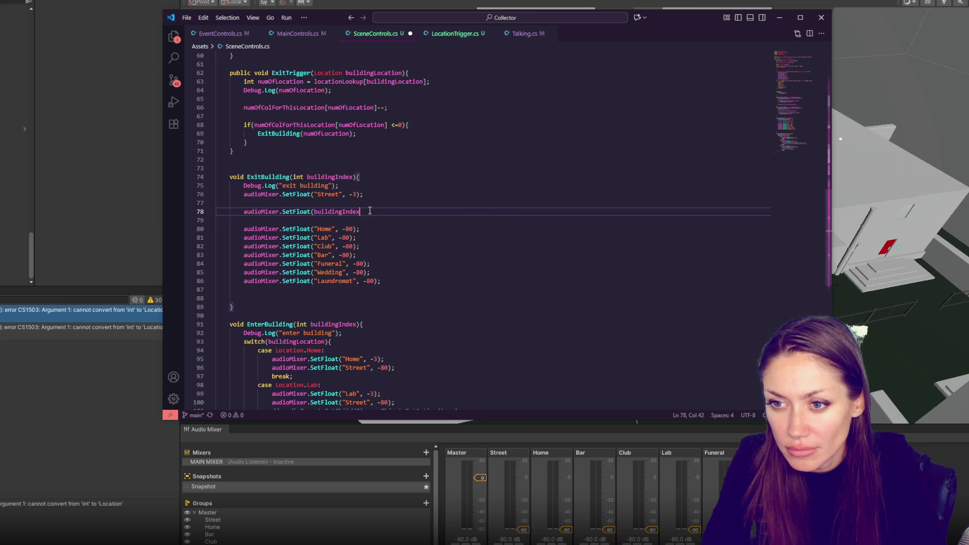
text([buildingIndex)
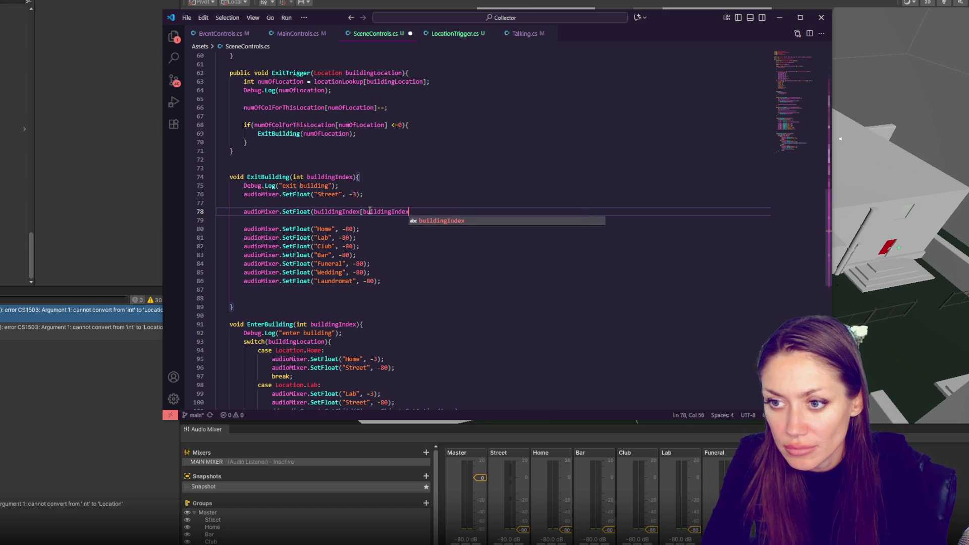
text(], -)
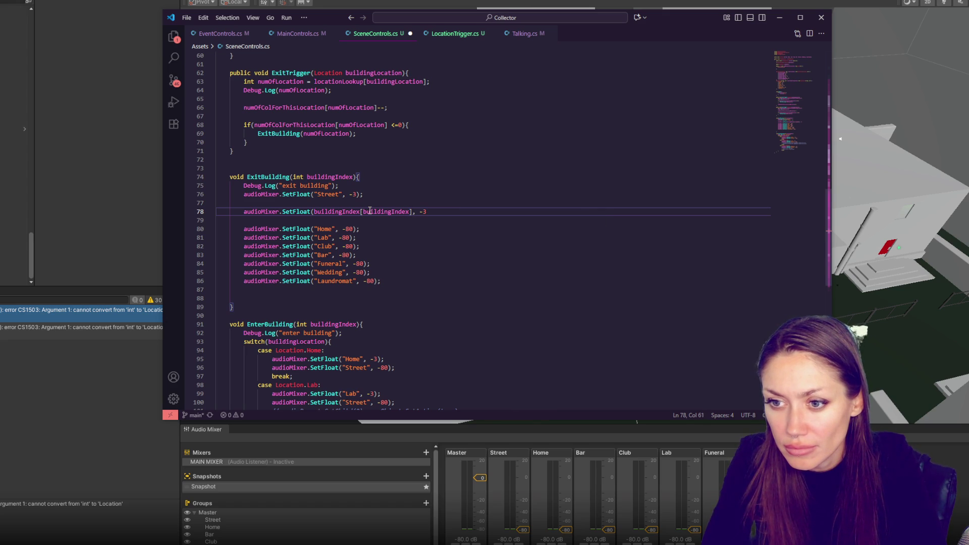
text(80))
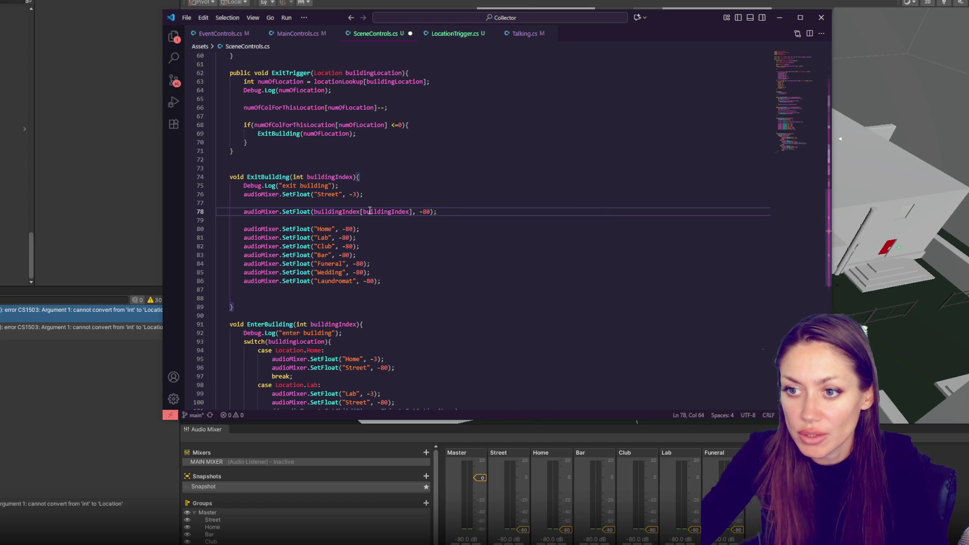
text(;)
Comment out the seven individual -80 SetFloat lines with Ctrl+/.
mouse_move(218, 221)
mouse_down()
mouse_move(352, 237)
mouse_move(381, 281)
mouse_up()
key(ctrl+slash)
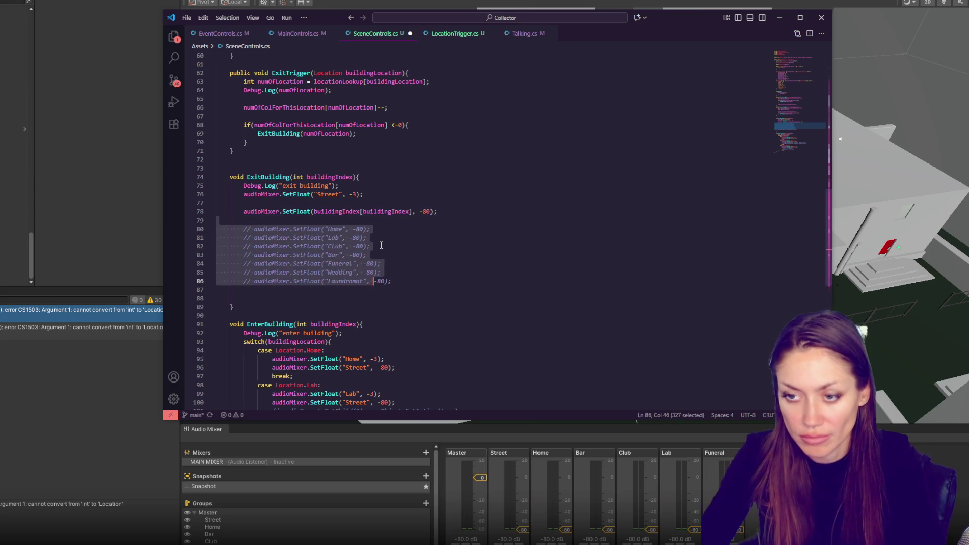
click(381, 246)
scroll(326, 243, up, 3)
Add a blank line after ExitBuilding's log line and select its two SetFloat calls.
click(457, 250)
click(400, 256)
scroll(400, 256, down, 5)
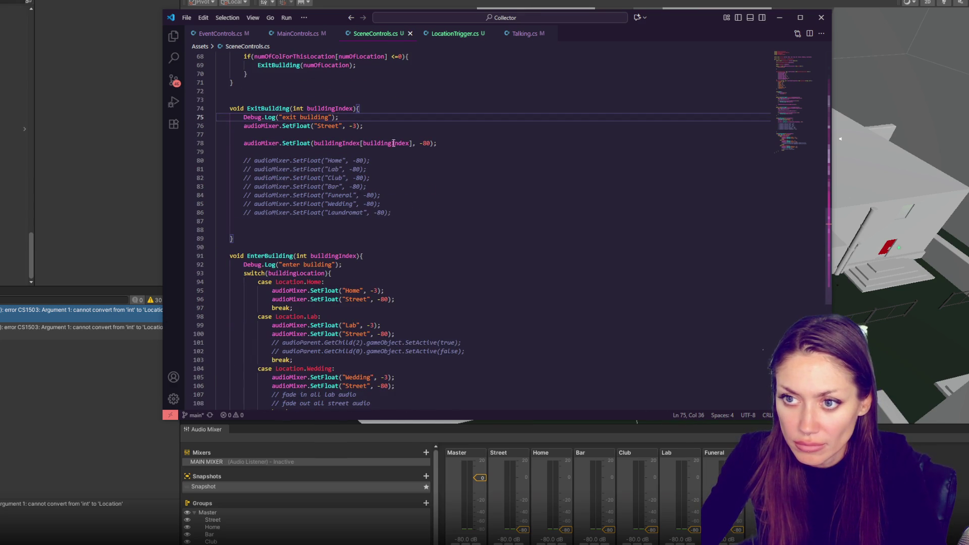
key(Return)
click(429, 246)
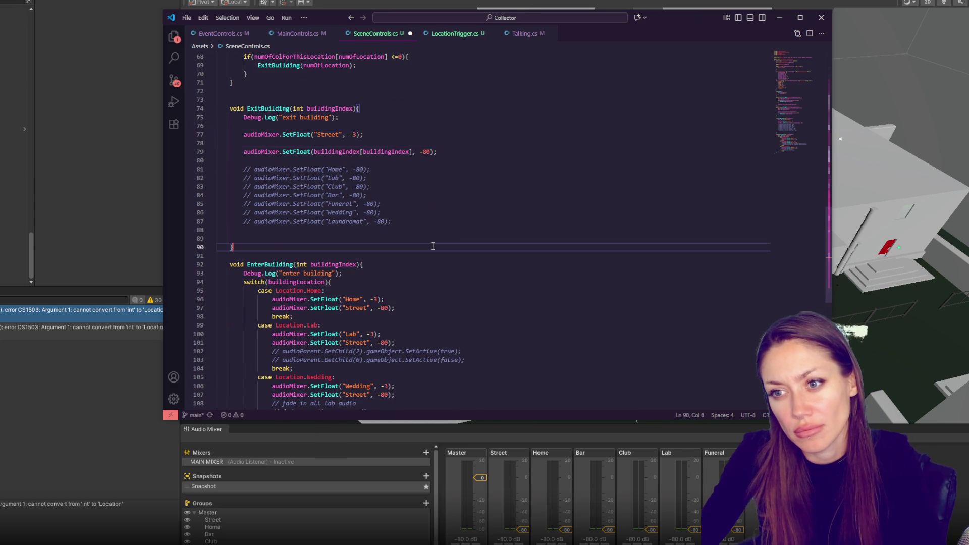
scroll(433, 246, down, 2)
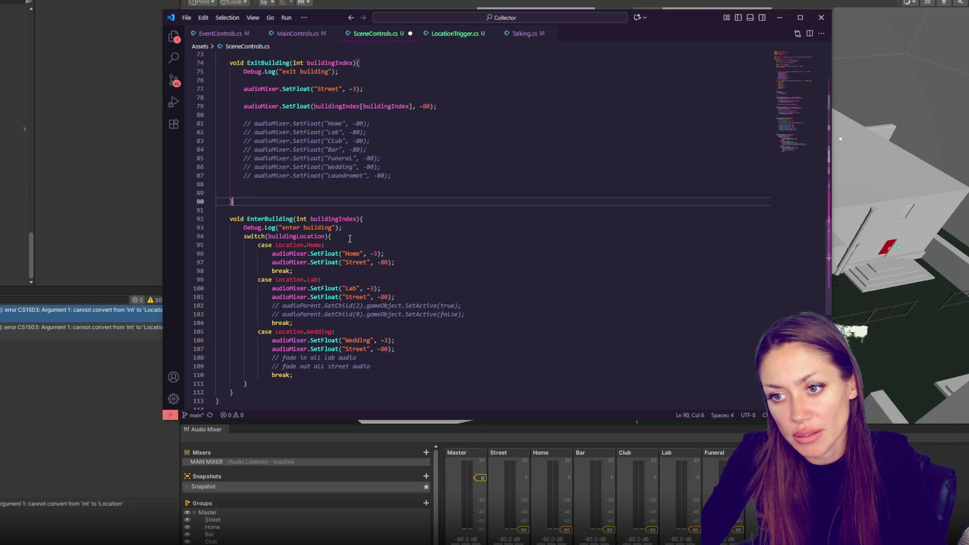
drag(447, 107, 468, 72)
key(ctrl+c)
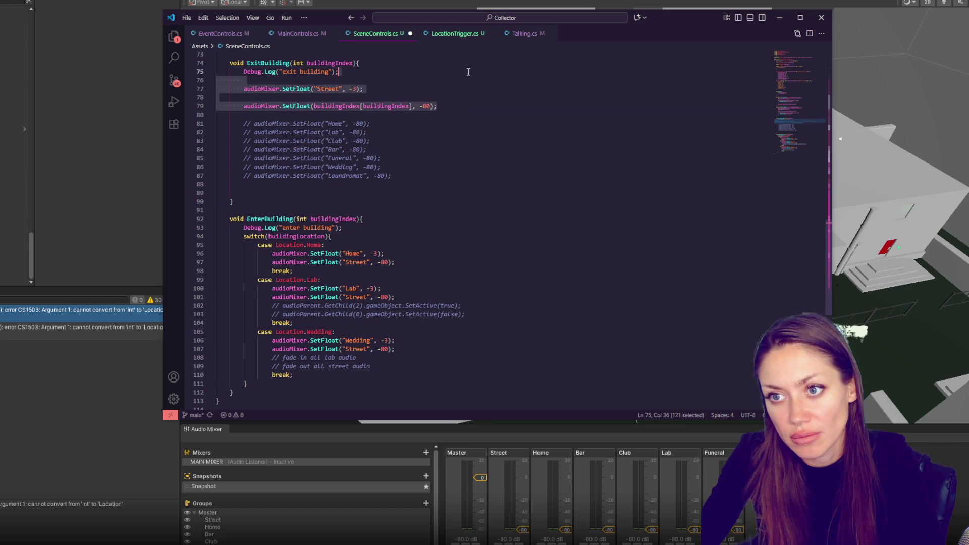
Paste the two SetFloat calls into EnterBuilding and comment out its switch block.
click(354, 229)
key(Return)
key(Return)
key(Return)
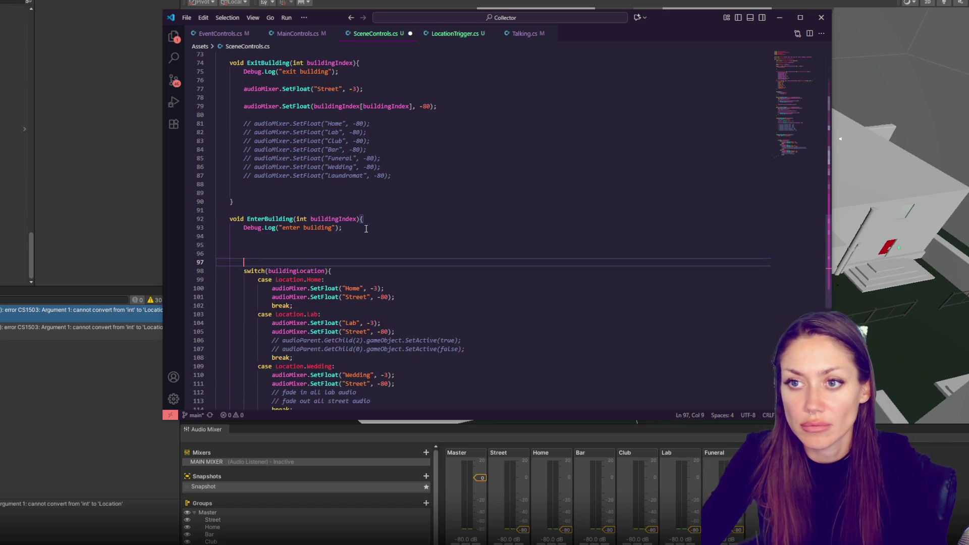
key(ctrl+v)
scroll(309, 246, down, 3)
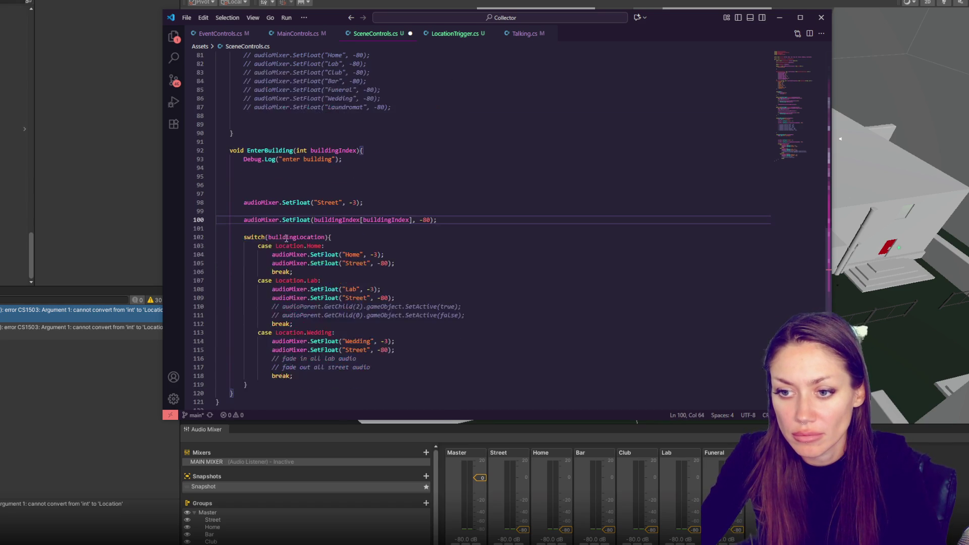
mouse_move(265, 225)
mouse_down()
mouse_move(283, 360)
mouse_move(247, 384)
mouse_up()
key(ctrl+slash)
In EnterBuilding, set the buildingIndex group call to -3 and the Street call to -80.
scroll(302, 364, up, 4)
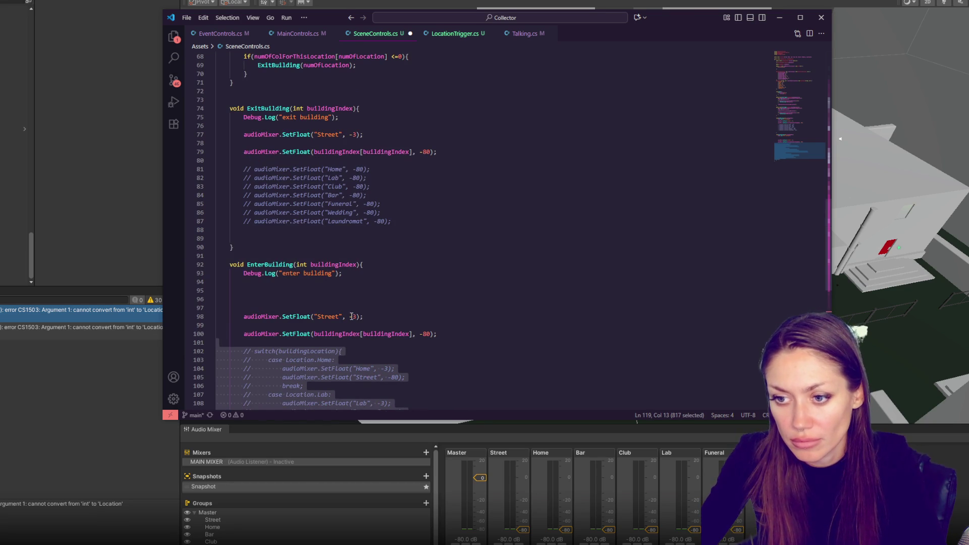
click(439, 333)
key(alt+Up)
key(alt+Up)
key(alt+Up)
click(347, 318)
drag(349, 325, 358, 325)
key(ctrl+x)
click(419, 308)
key(ctrl+v)
key(Delete)
key(Delete)
key(Delete)
click(350, 325)
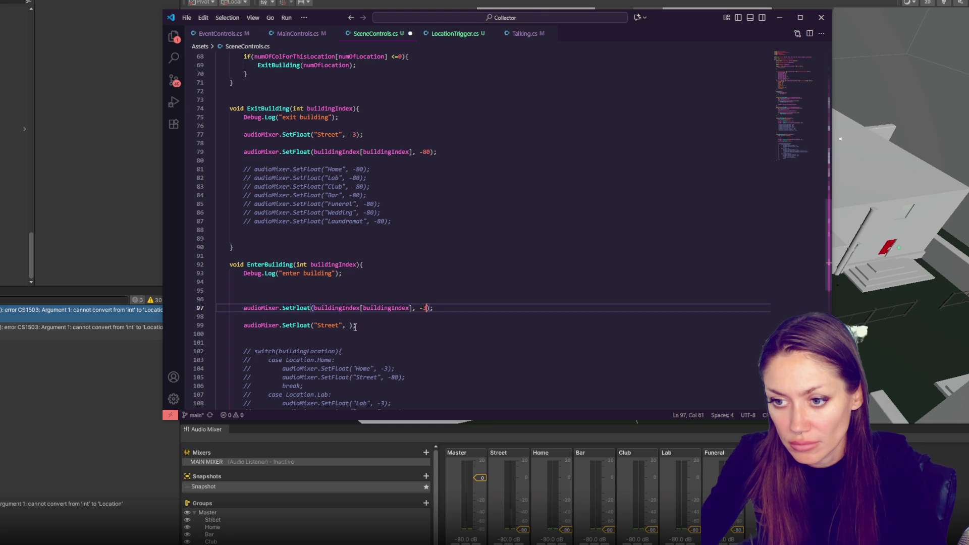
text(-80)
Remove the stray blank lines in both methods, save the script, and return to Unity.
click(433, 308)
key(Delete)
click(374, 281)
key(Delete)
key(Delete)
click(404, 137)
key(Down)
key(BackSpace)
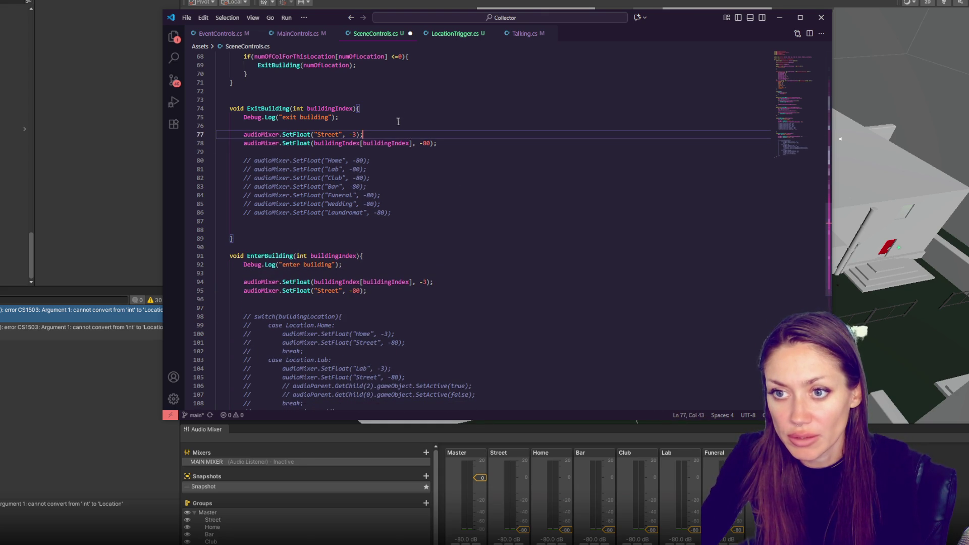
scroll(404, 125, down, 3)
scroll(403, 125, up, 3)
key(Down)
key(Down)
key(ctrl+s)
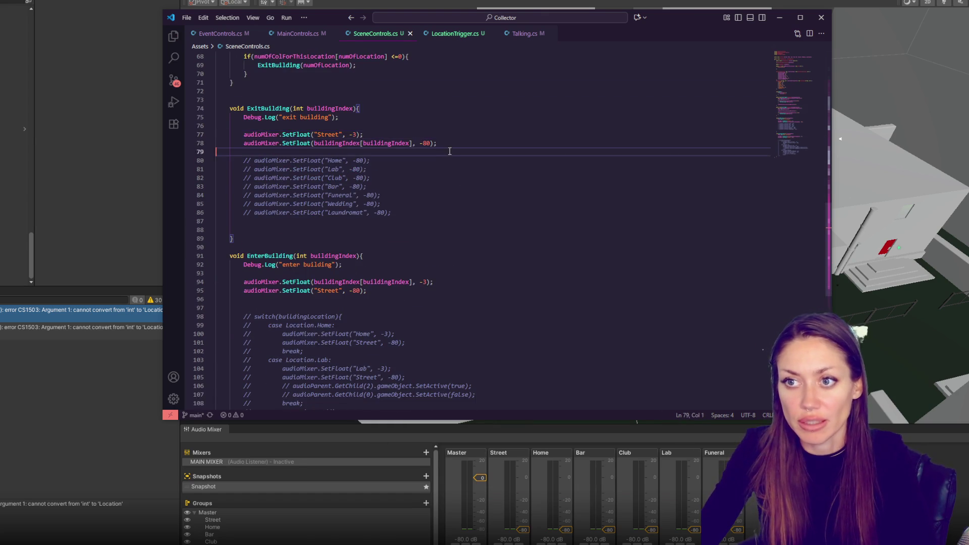
scroll(458, 142, up, 4)
click(104, 406)
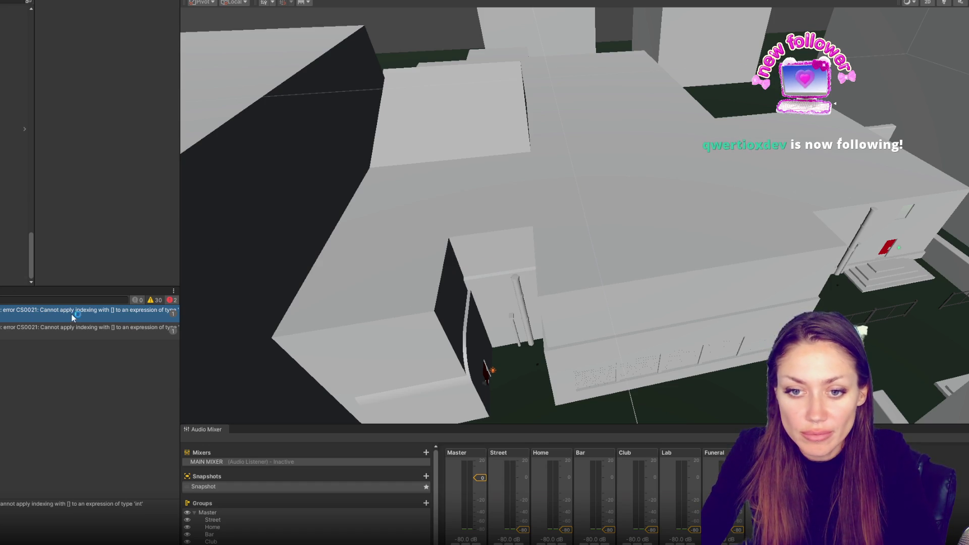
Back in the code editor, copy the locationAsStringLookup name from its declaration.
key(alt+Tab)
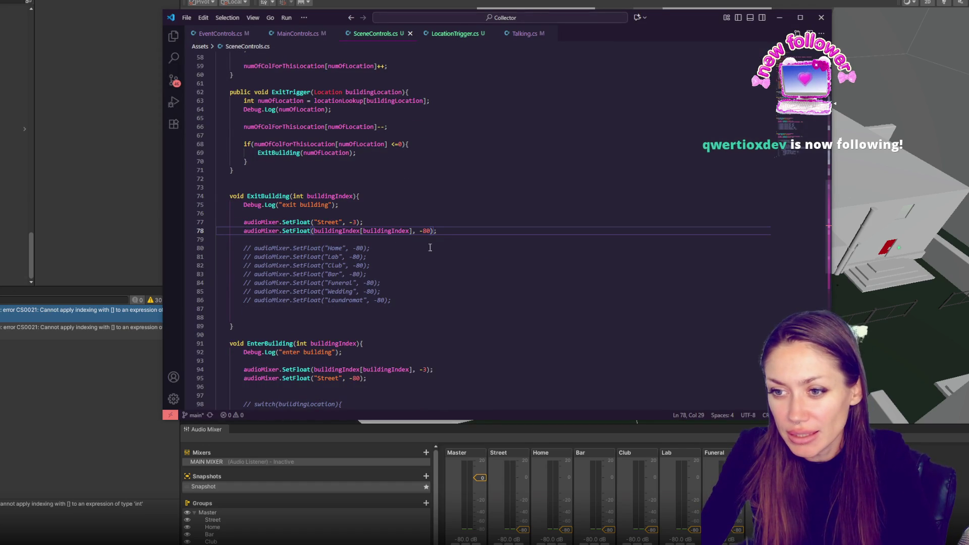
double_click(393, 231)
scroll(529, 209, up, 4)
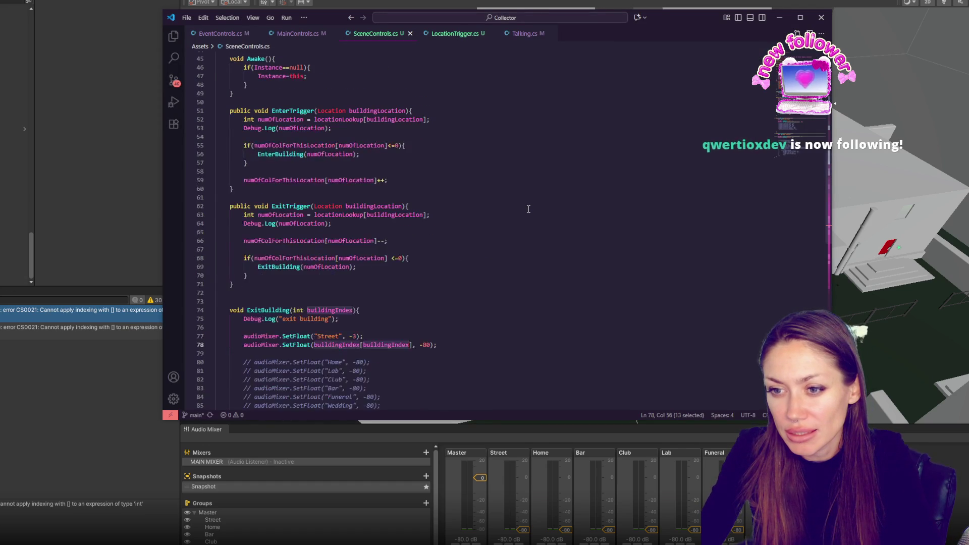
scroll(528, 209, up, 10)
click(349, 209)
double_click(348, 209)
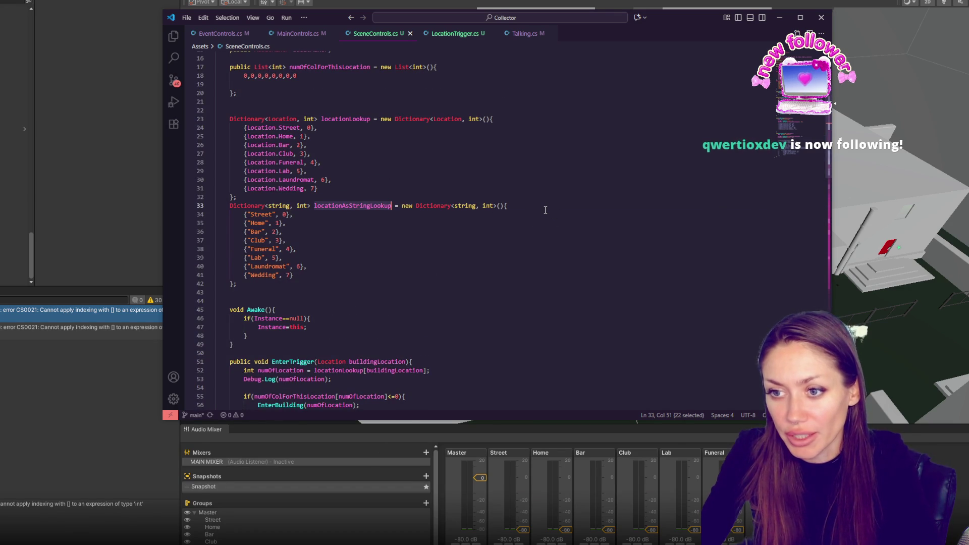
scroll(507, 217, down, 6)
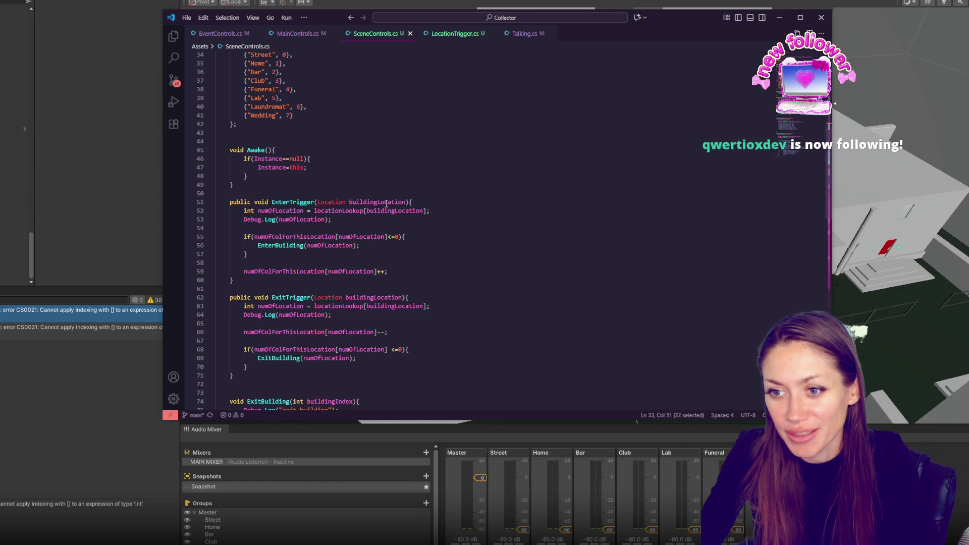
scroll(387, 206, down, 6)
Replace the outer buildingIndex with locationAsStringLookup in both SetFloat calls, then open the CS1503 error.
double_click(329, 277)
key(ctrl+v)
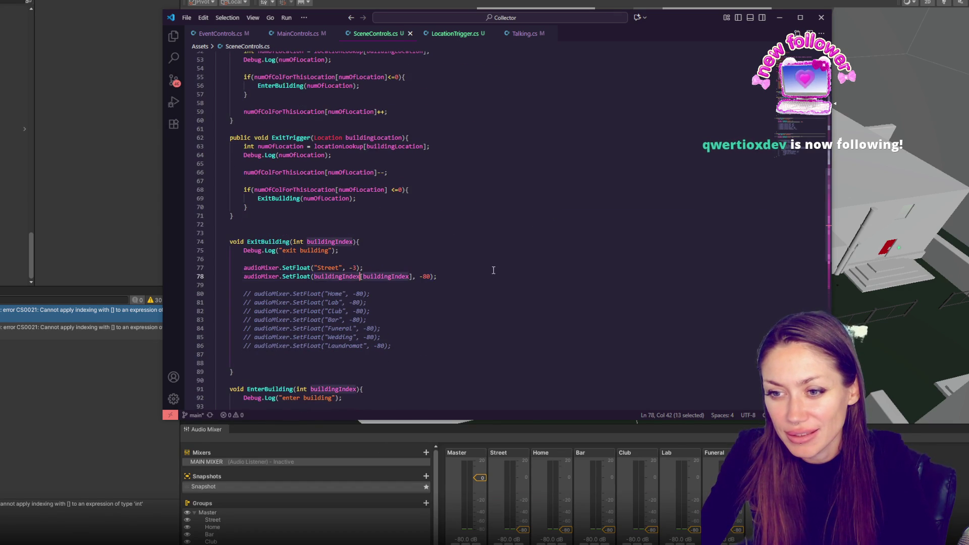
scroll(329, 277, down, 4)
double_click(333, 323)
key(ctrl+v)
click(337, 273)
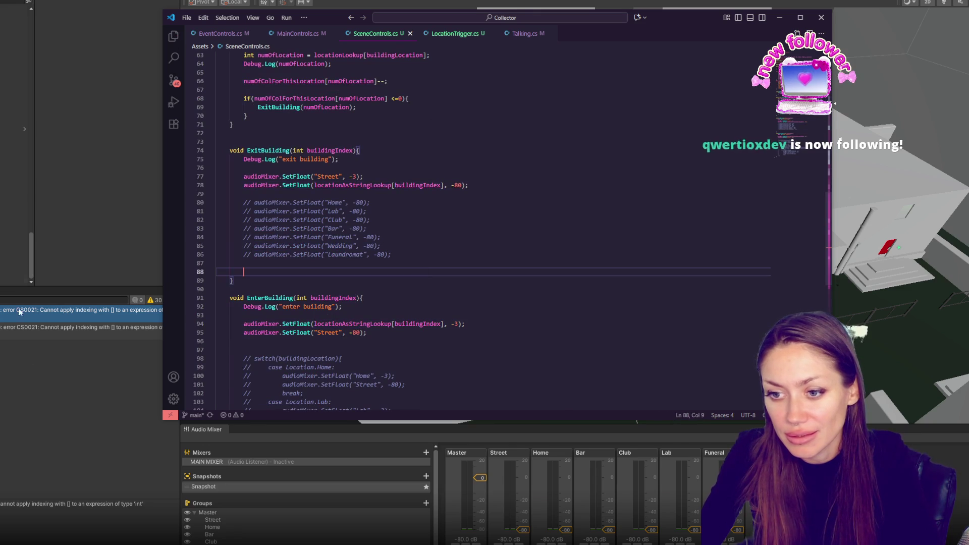
key(alt+Tab)
double_click(103, 313)
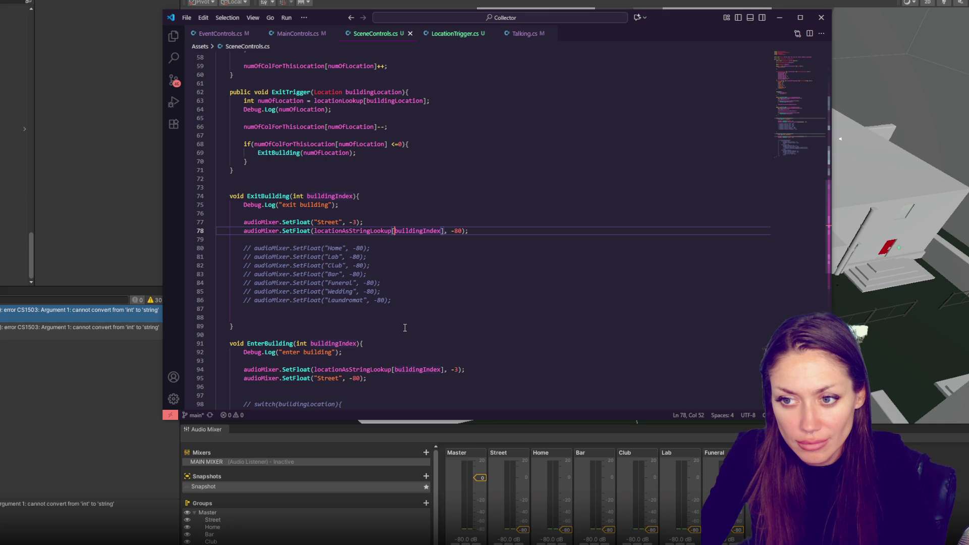
Add string groupName = locationAsStringLookup[buildingIndex]; under the Street call.
click(409, 222)
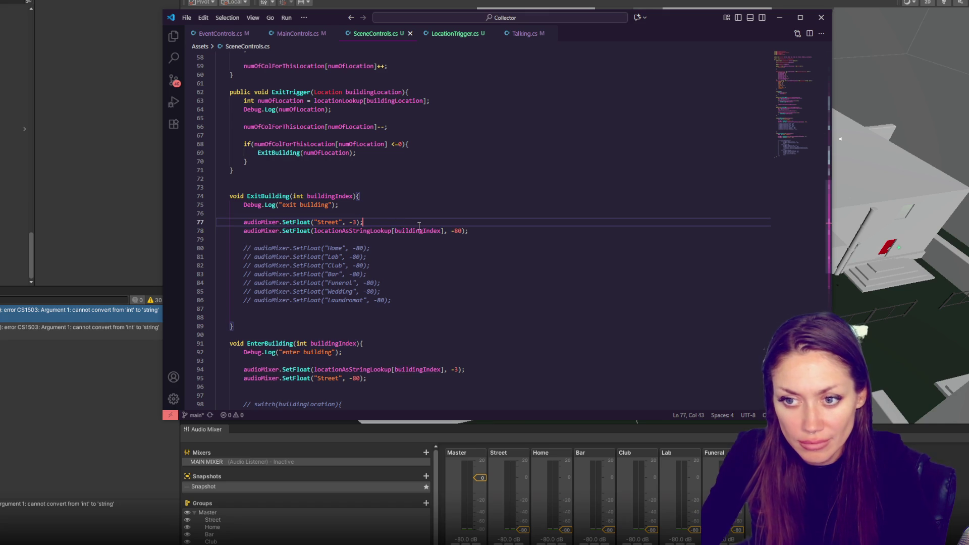
key(Return)
text(string groupName =)
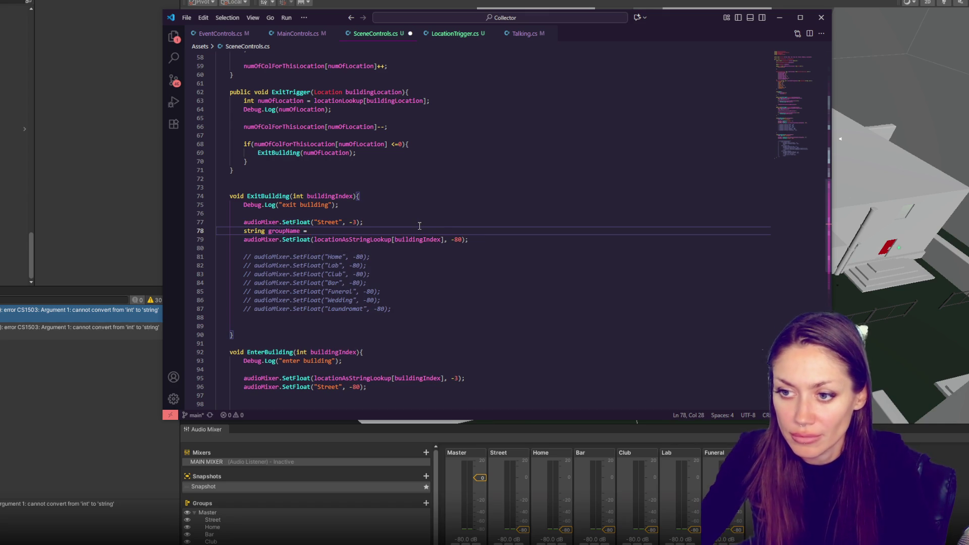
drag(314, 239, 444, 242)
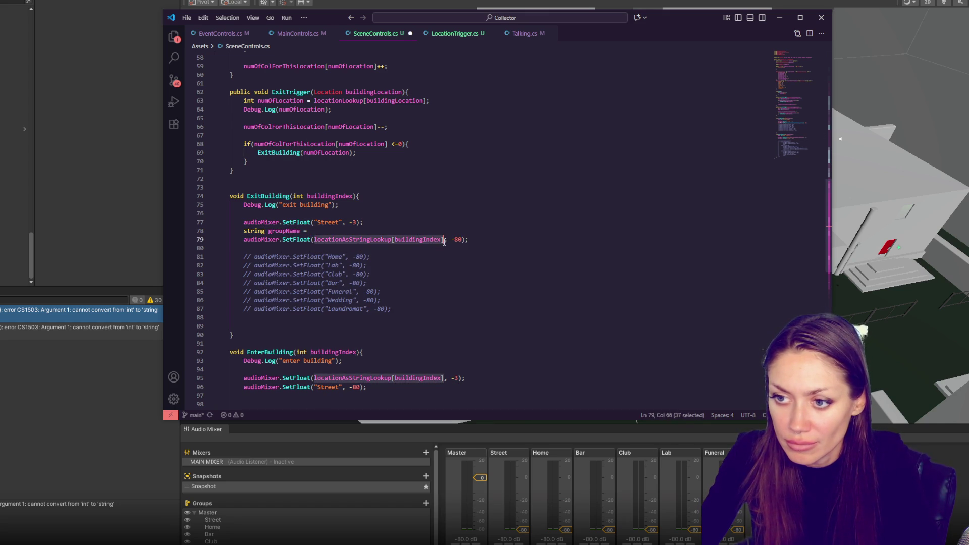
key(ctrl+x)
click(307, 230)
key(ctrl+v)
text(;)
Pass groupName to the -80 SetFloat call, save, and open Unity's remaining error.
double_click(284, 230)
key(ctrl+c)
click(313, 239)
key(ctrl+v)
key(ctrl+s)
click(4, 441)
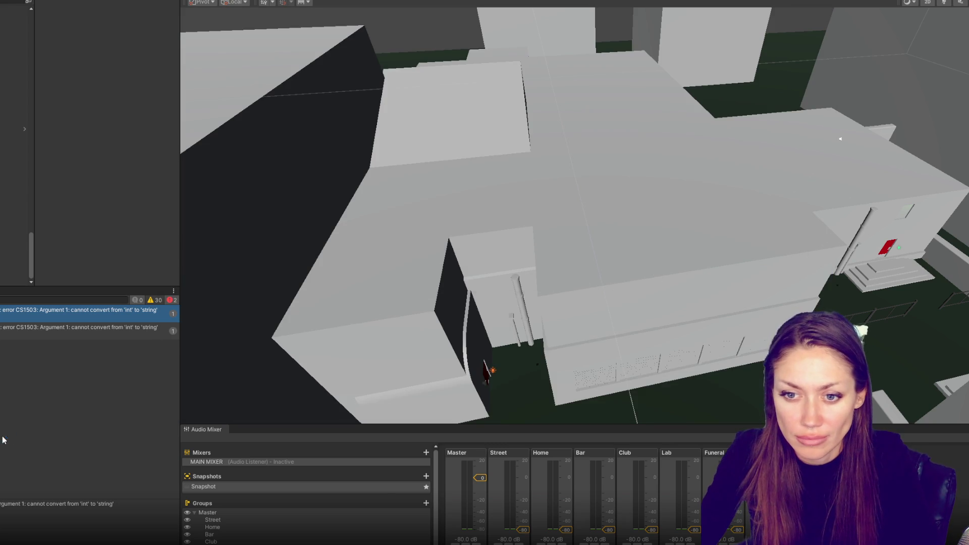
double_click(66, 313)
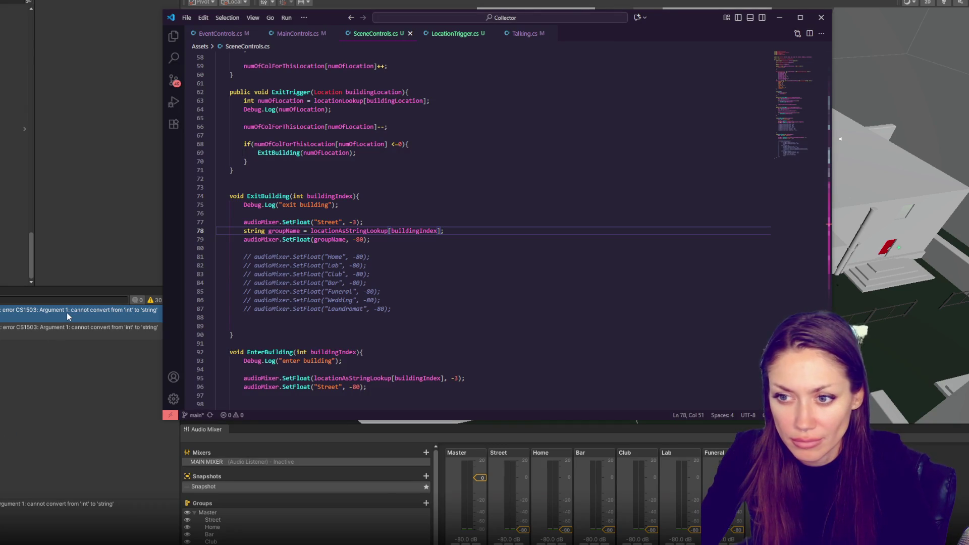
scroll(462, 261, up, 3)
scroll(463, 261, up, 10)
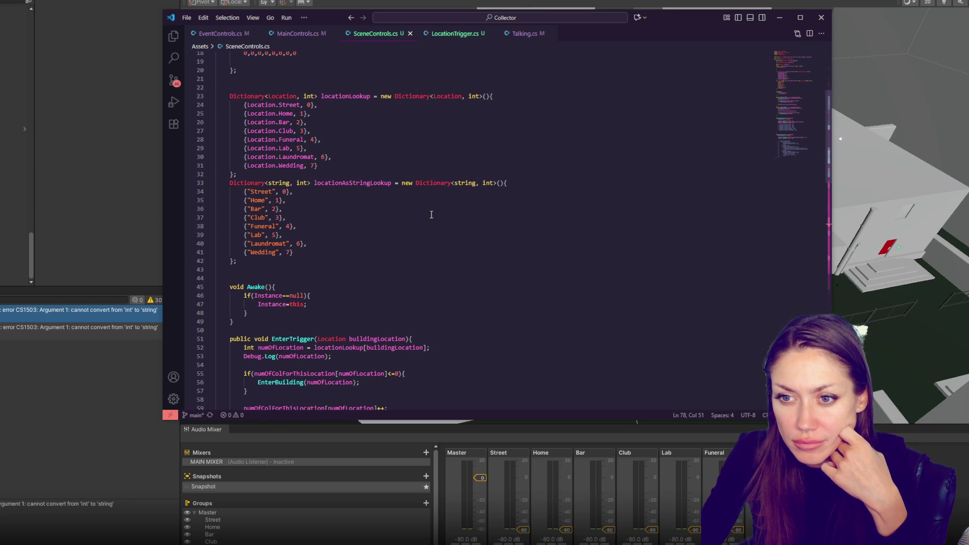
click(404, 183)
key(Return)
key(ctrl+z)
key(ctrl+shift+Return)
click(422, 245)
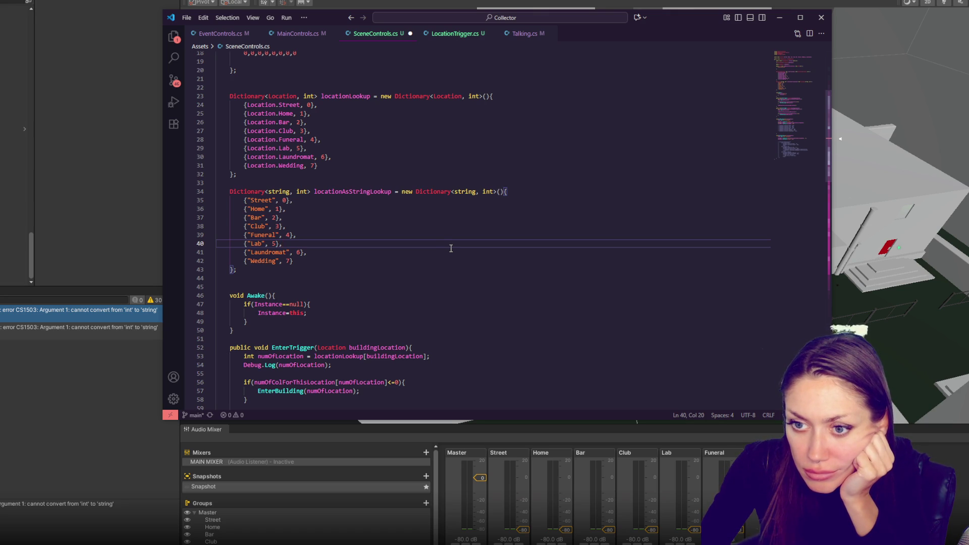
scroll(451, 248, down, 5)
scroll(452, 248, down, 3)
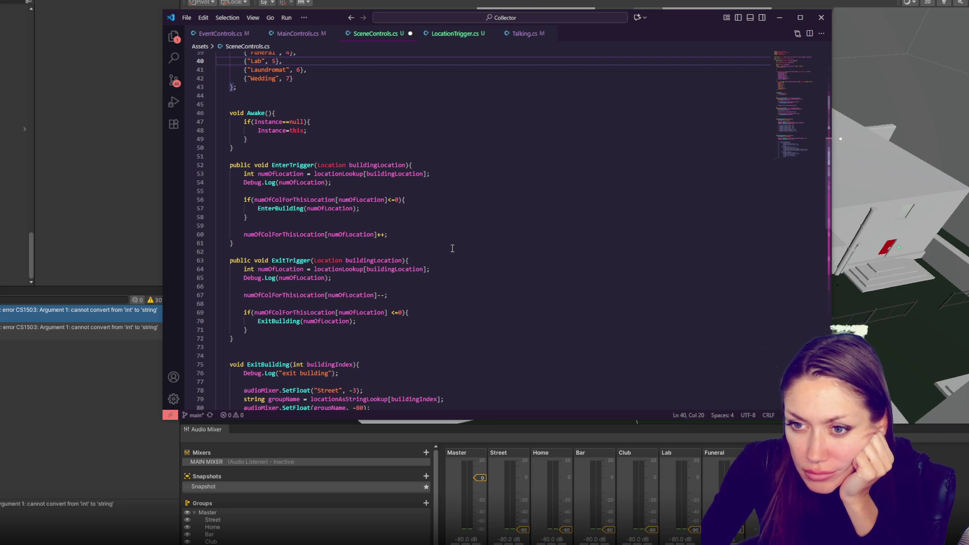
scroll(452, 249, down, 2)
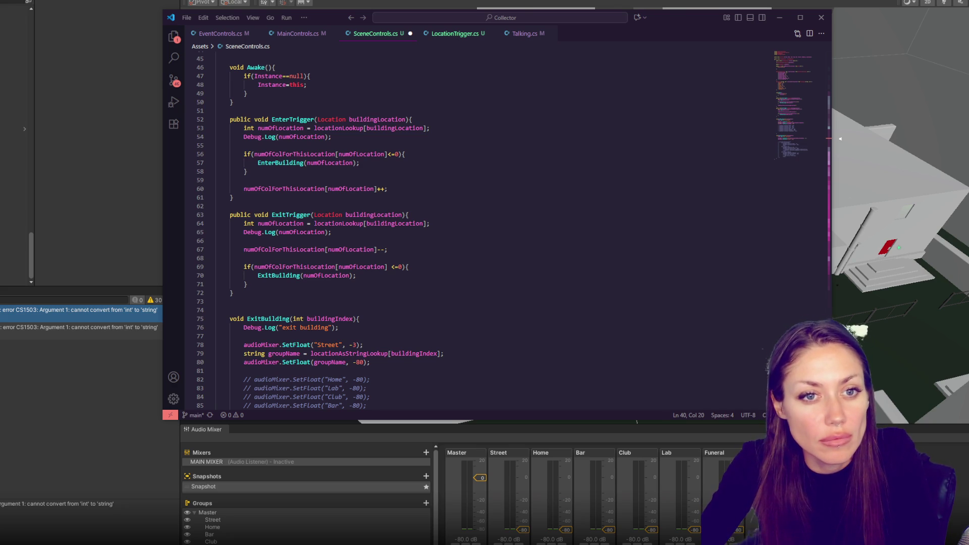
click(421, 243)
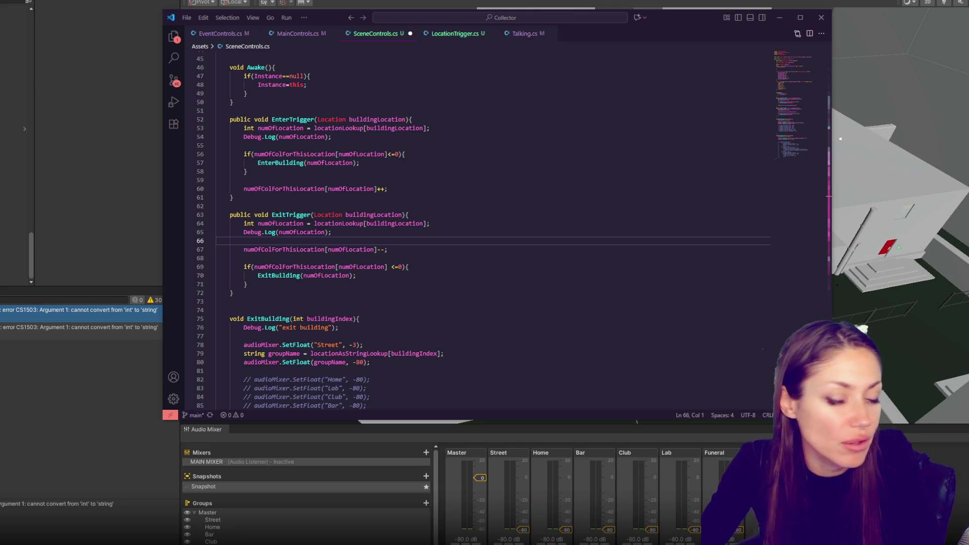
scroll(245, 245, up, 10)
click(245, 246)
drag(247, 246, 283, 246)
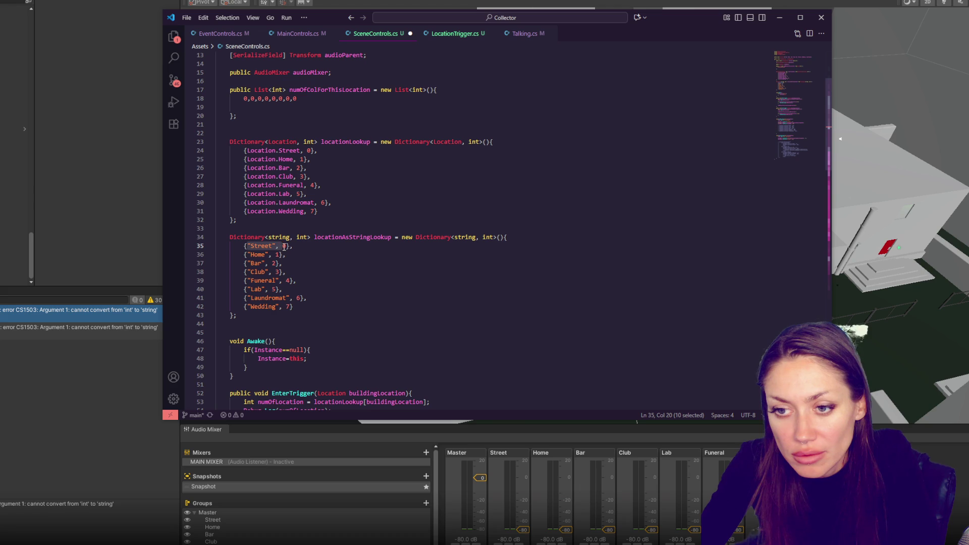
Add a new {0, "Street"} entry to locationAsStringLookup and delete the old Street entry.
click(535, 241)
key(Return)
text({0, )
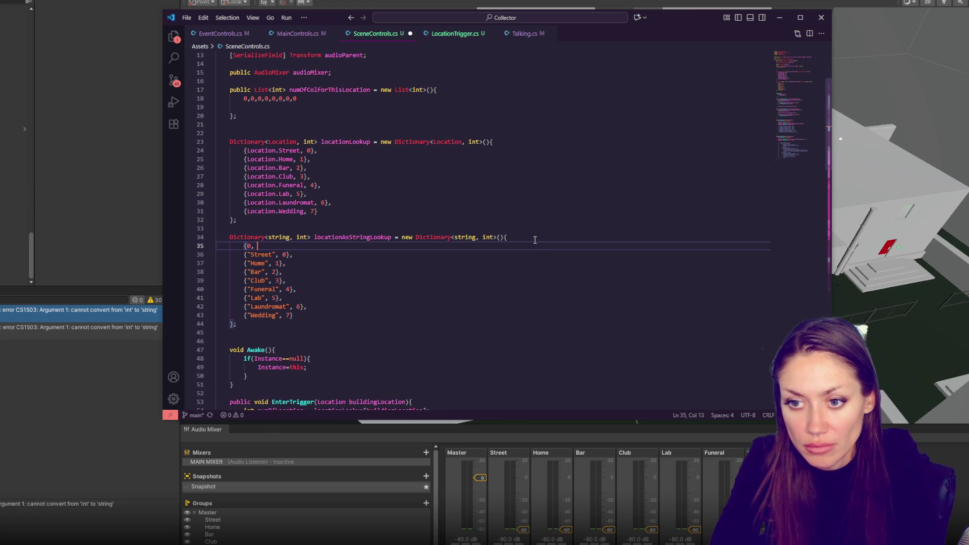
text("Street)
key(BackSpace)
key(BackSpace)
key(BackSpace)
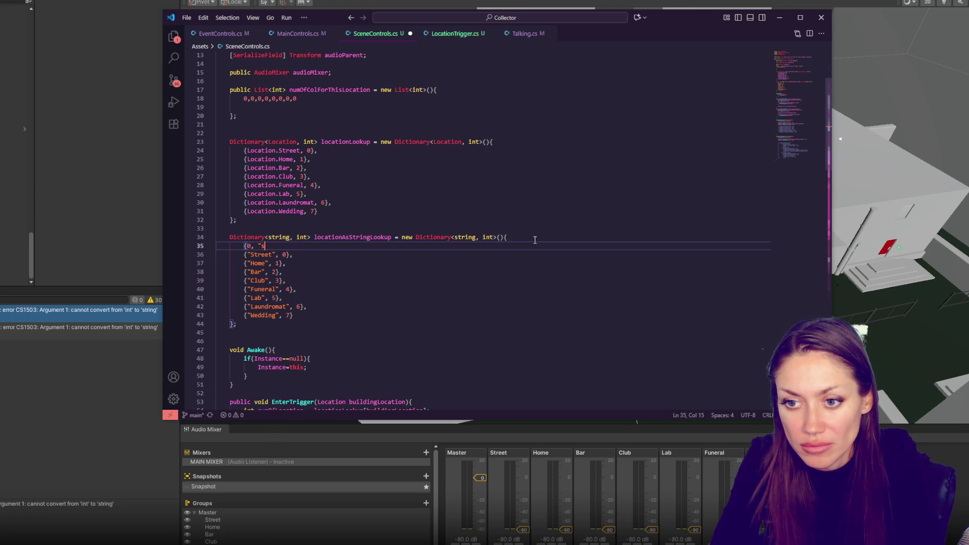
text(treet)
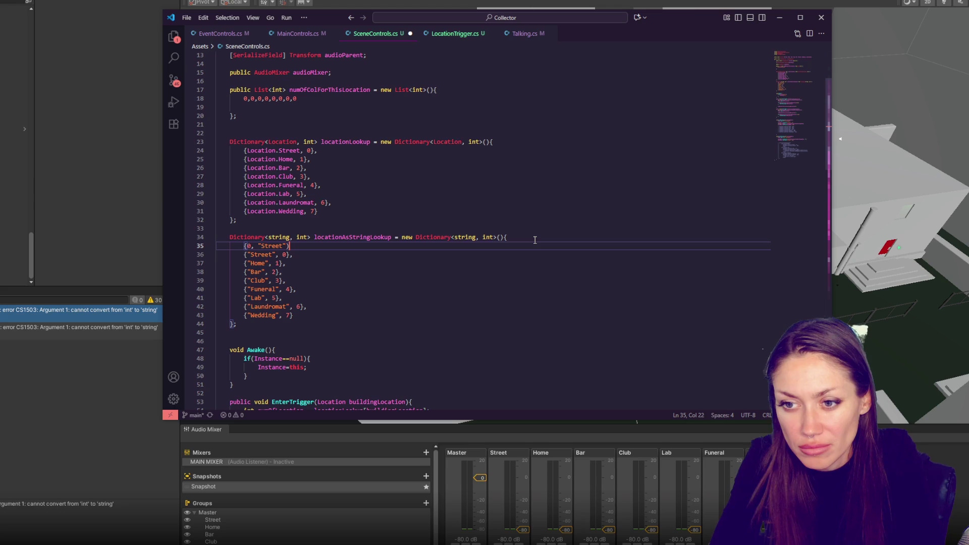
text("},)
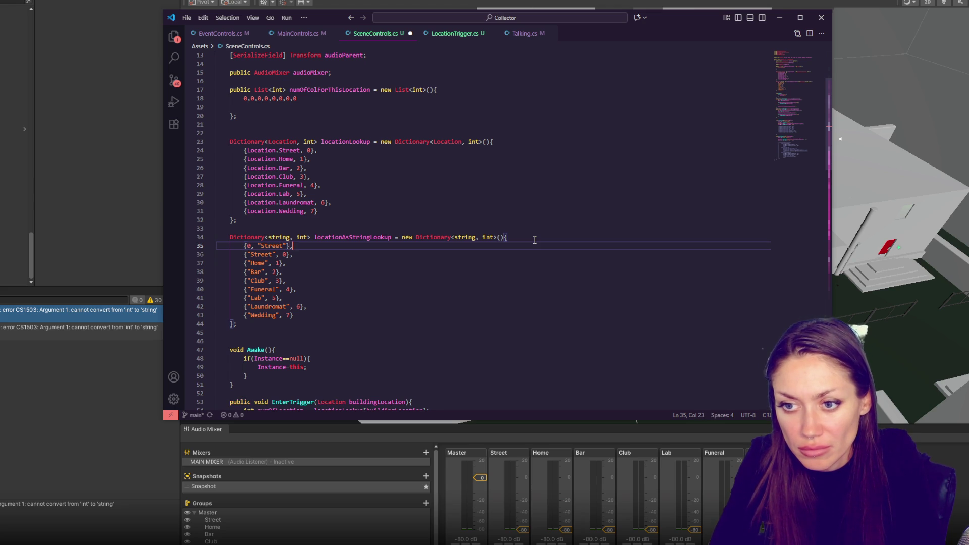
key(Return)
text(};)
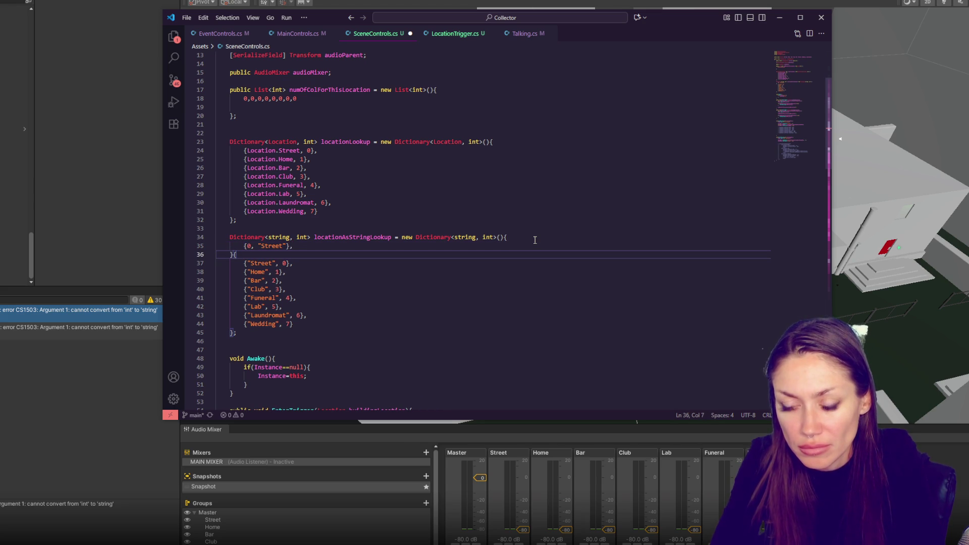
drag(248, 263, 269, 255)
key(End)
key(shift+Up)
key(shift+Up)
key(BackSpace)
key(BackSpace)
Move the Home, Bar and Club names after their numbers 1, 2 and 3.
key(Right)
key(Right)
key(Right)
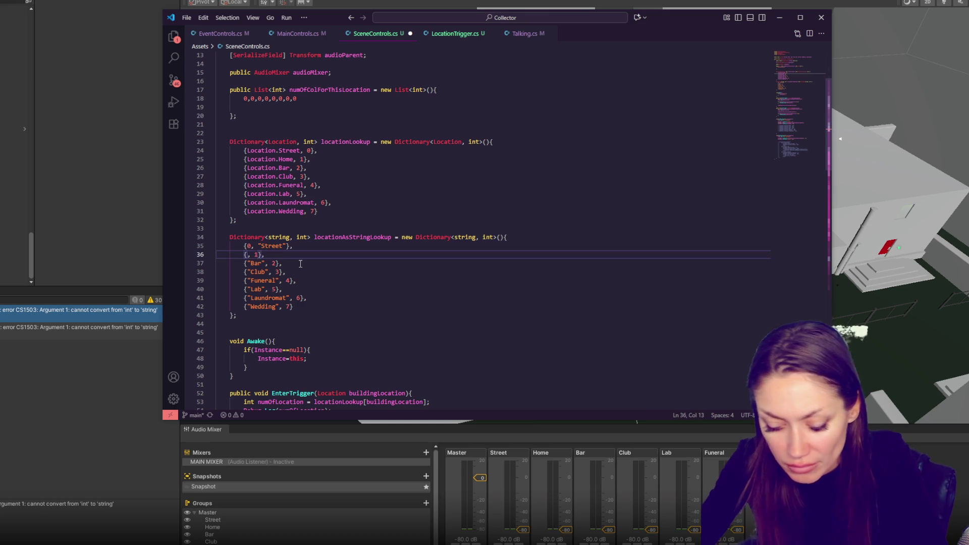
text(, "Home")
drag(248, 263, 263, 263)
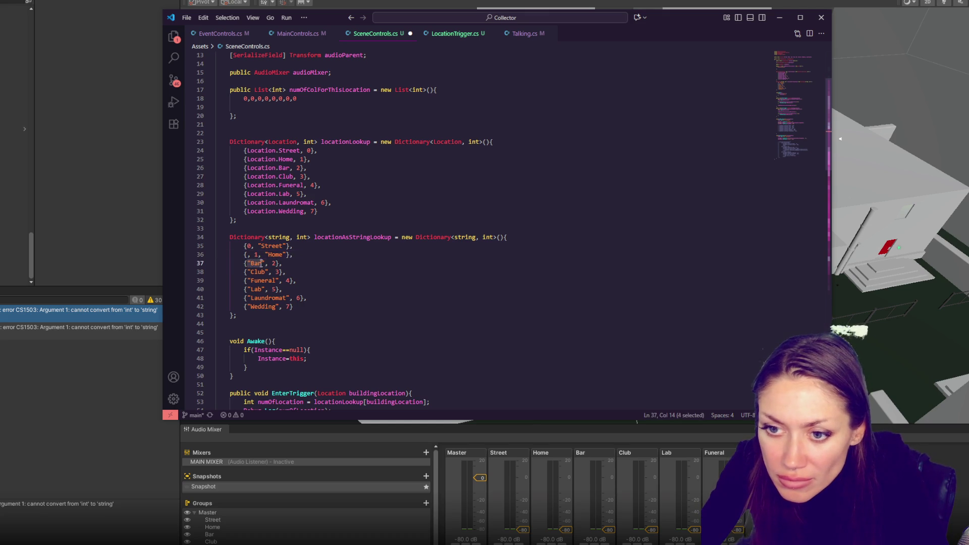
key(BackSpace)
key(Right)
key(Right)
key(Right)
text(, "Bar")
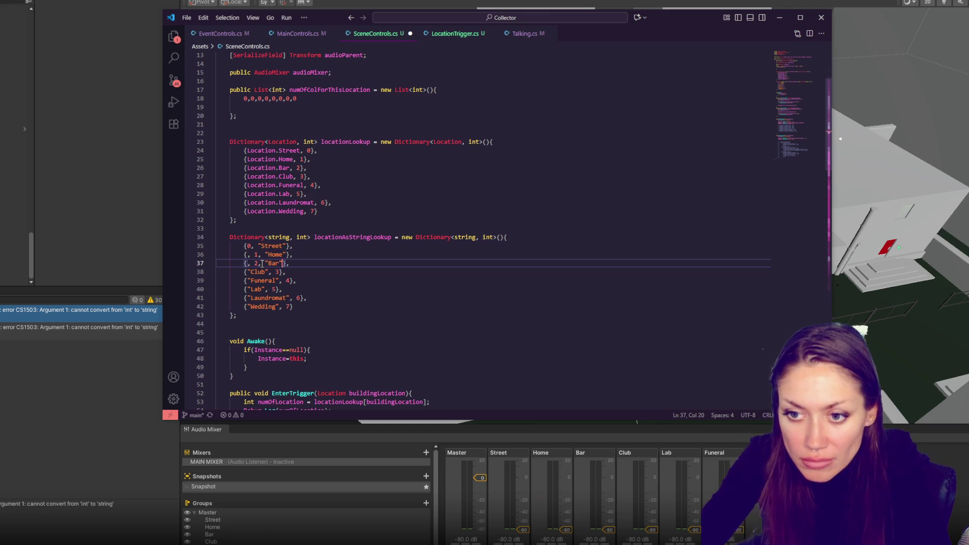
drag(247, 272, 269, 272)
key(BackSpace)
key(Right)
key(Right)
key(Right)
text("Club")
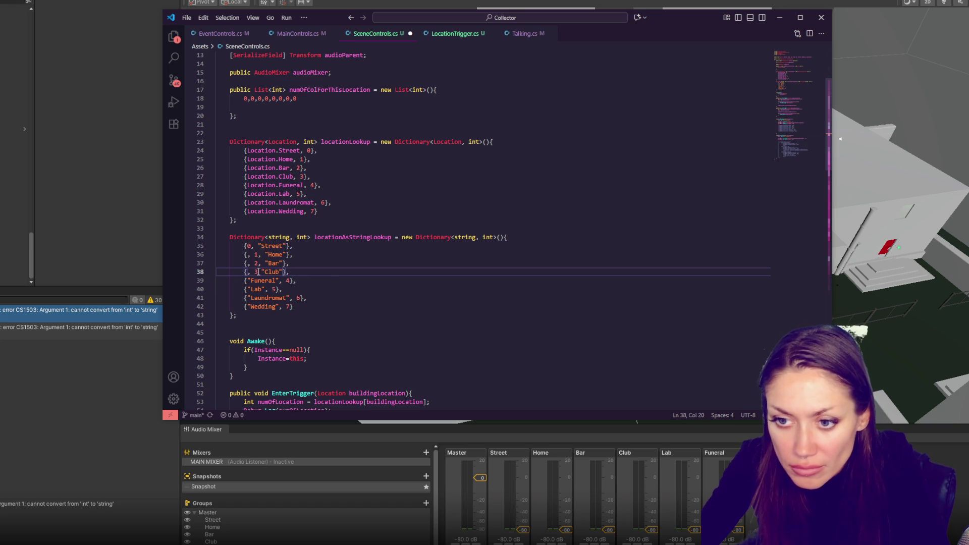
click(257, 272)
text(,)
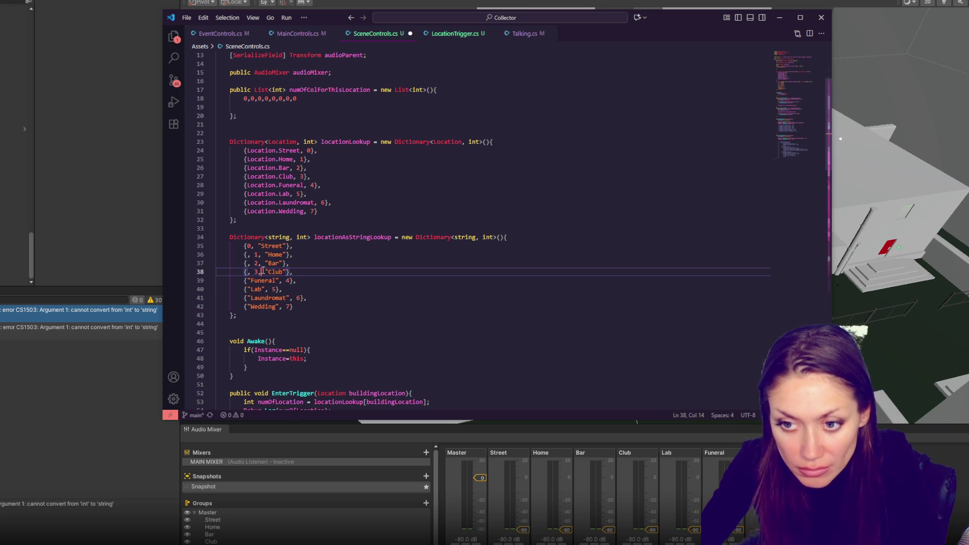
Move the Funeral, Lab, Laundromat and Wedding names after their numbers 4 through 7.
drag(246, 281, 279, 280)
key(BackSpace)
key(Right)
key(Right)
key(Right)
text(, "Funeral")
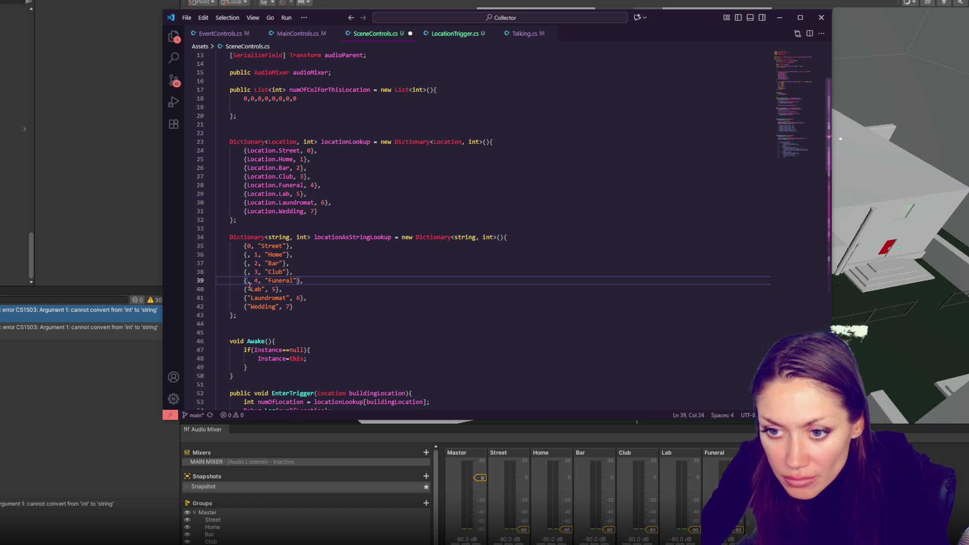
drag(248, 290, 265, 289)
key(BackSpace)
key(Right)
key(Right)
key(Right)
text(, "Lab")
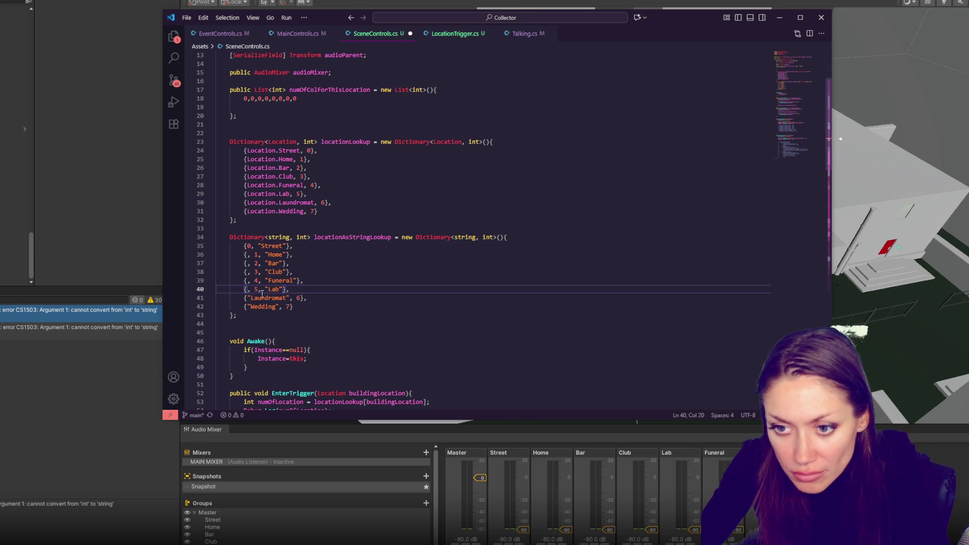
drag(247, 298, 289, 298)
key(BackSpace)
click(261, 298)
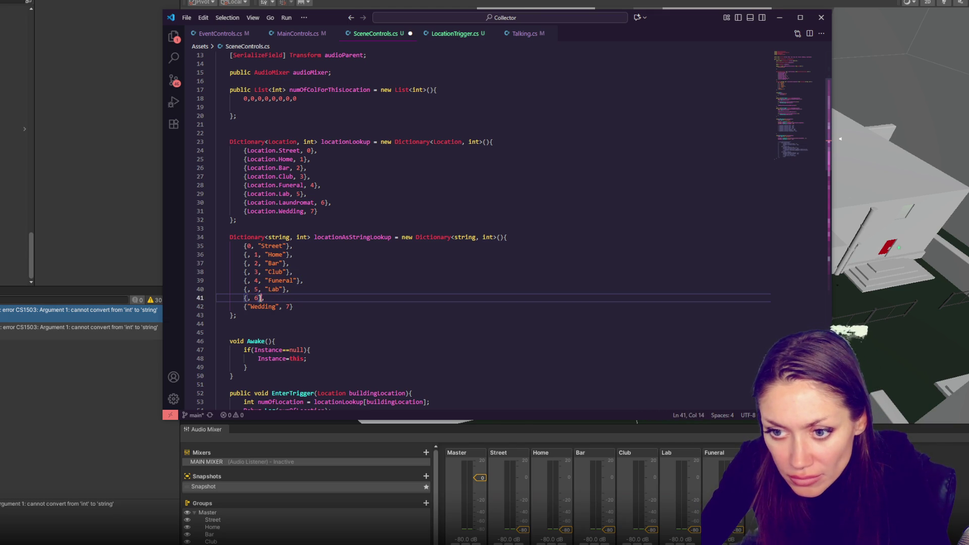
key(Left)
text(, "Laundromat")
drag(247, 306, 279, 309)
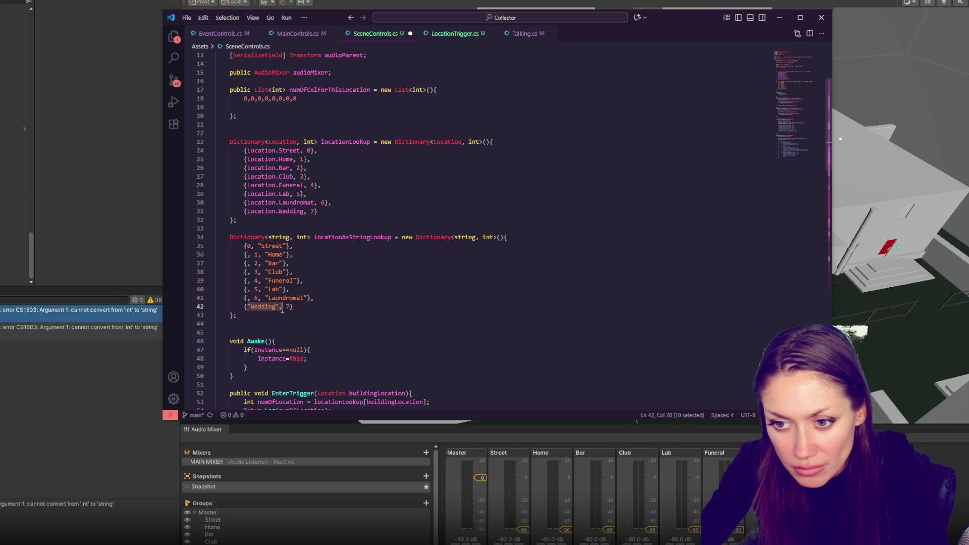
key(BackSpace)
key(Right)
key(Right)
key(Right)
text(, "Wedding")
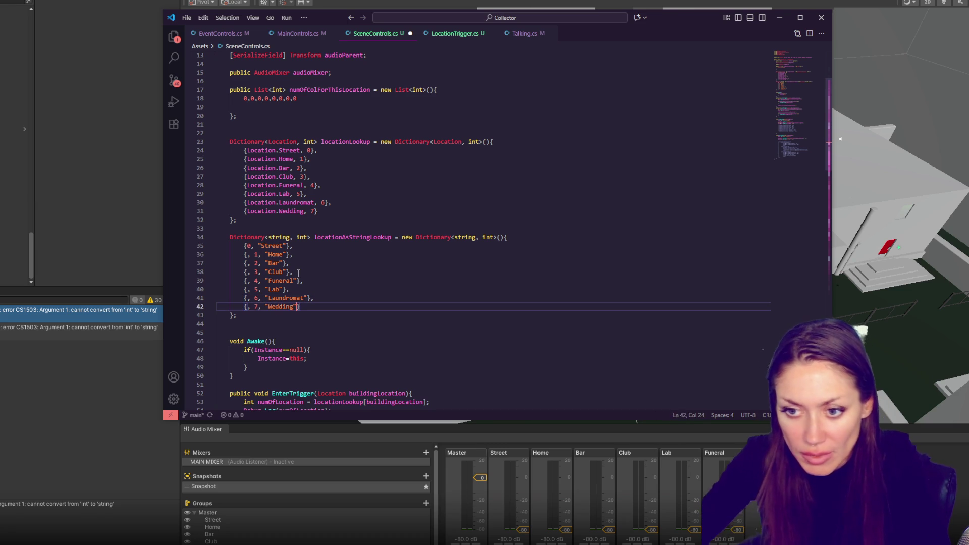
Remove the stray commas before each entry number and tidy the Home entry's spacing.
click(254, 306)
key(BackSpace)
key(BackSpace)
click(252, 298)
key(BackSpace)
key(Delete)
click(255, 289)
key(BackSpace)
key(BackSpace)
click(255, 280)
key(BackSpace)
key(BackSpace)
click(255, 272)
key(BackSpace)
key(BackSpace)
click(255, 263)
key(BackSpace)
key(BackSpace)
click(255, 255)
key(BackSpace)
key(BackSpace)
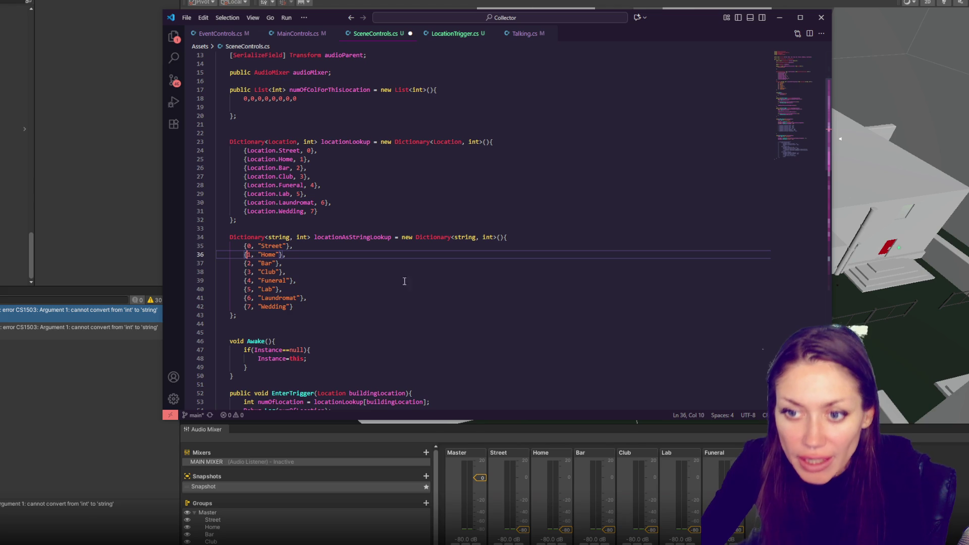
Save SceneControls.cs and return to Unity to recompile.
drag(303, 290, 428, 285)
key(ctrl+s)
click(429, 285)
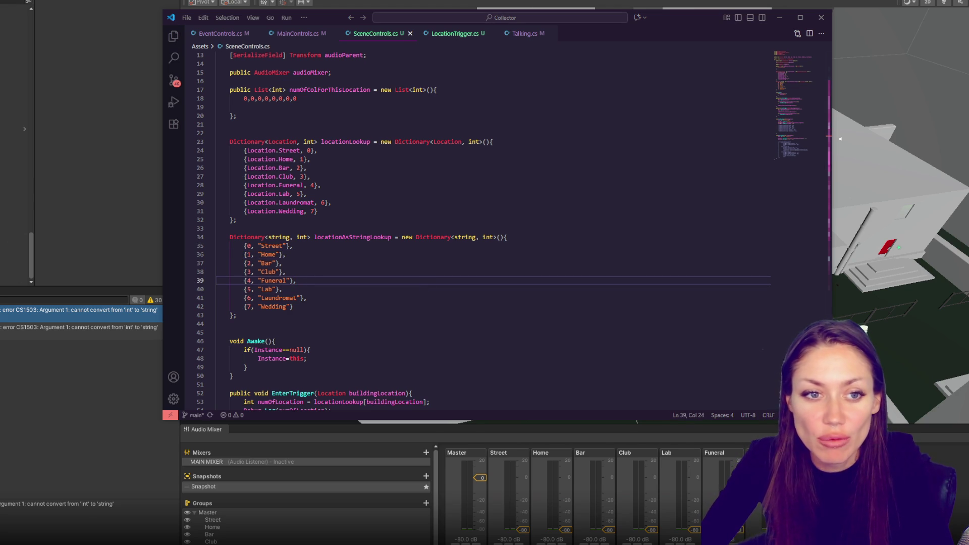
key(alt+Tab)
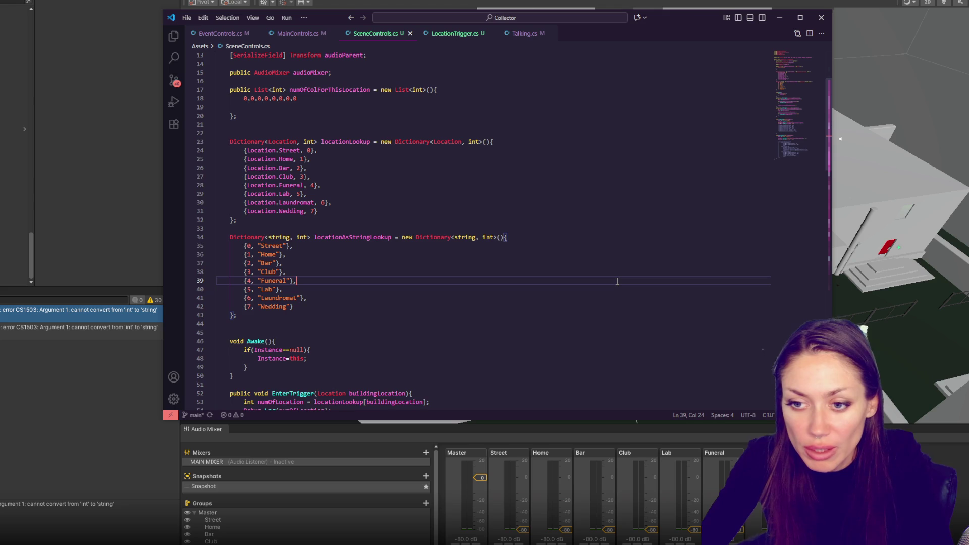
click(127, 416)
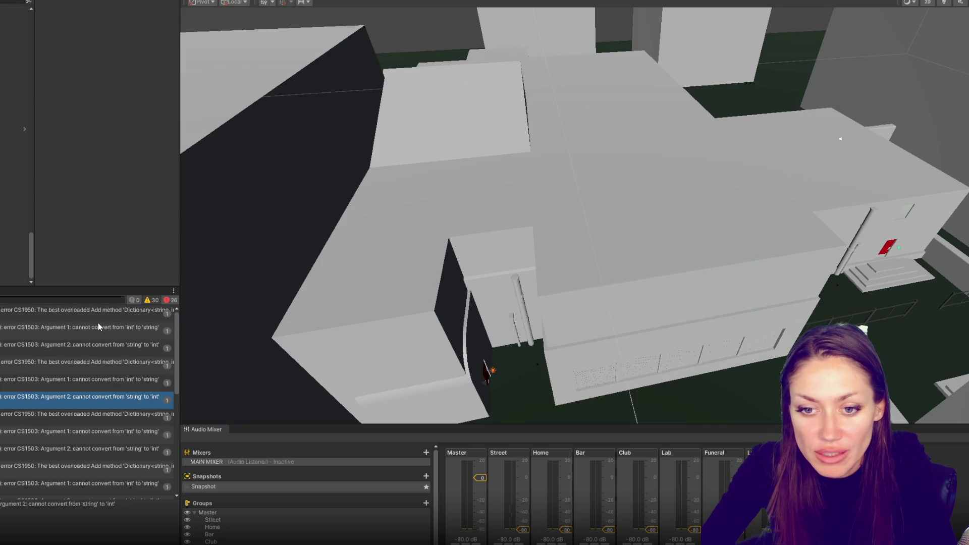
From the compile error, change locationAsStringLookup's declaration and constructor to Dictionary<int, string>.
double_click(99, 318)
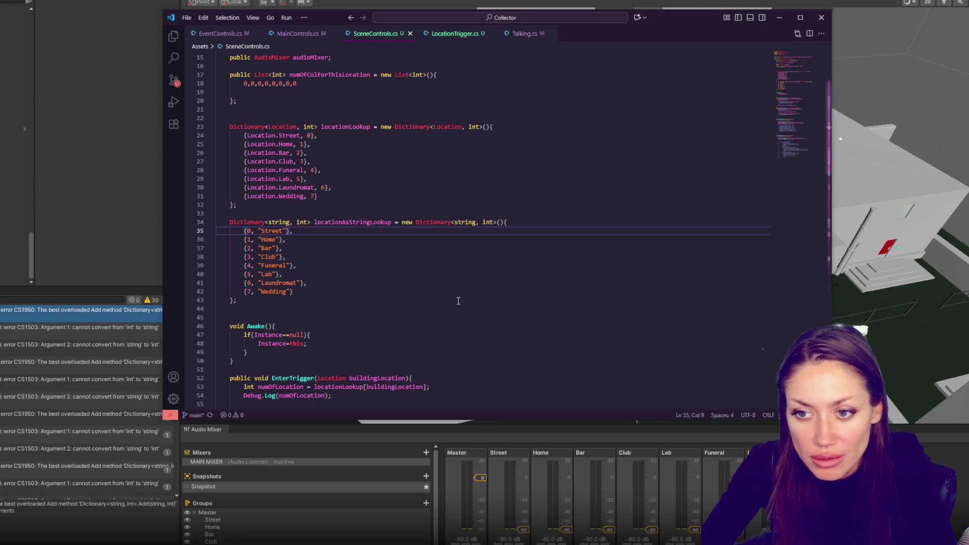
double_click(279, 223)
key(BackSpace)
text(, string)
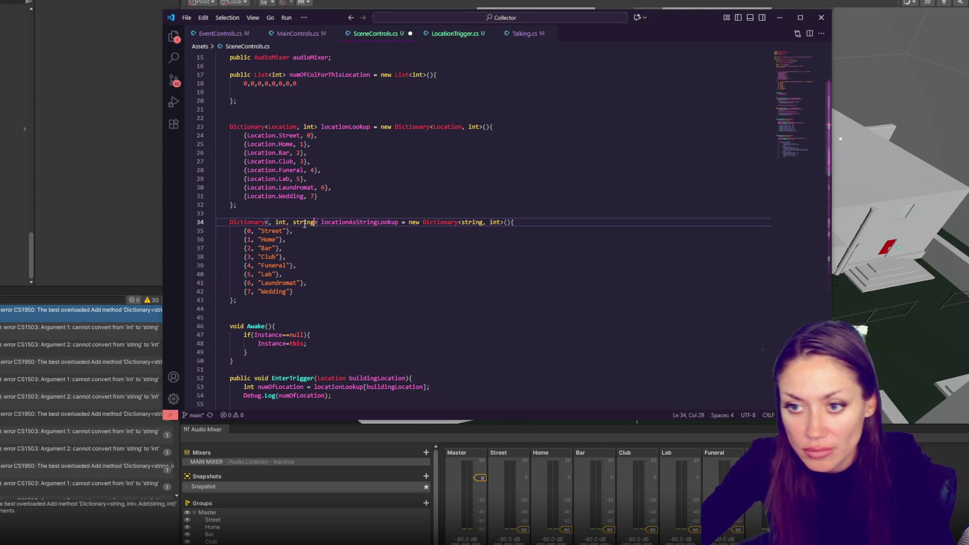
click(498, 222)
text(, string)
drag(462, 222, 488, 222)
key(BackSpace)
double_click(270, 222)
key(BackSpace)
click(379, 258)
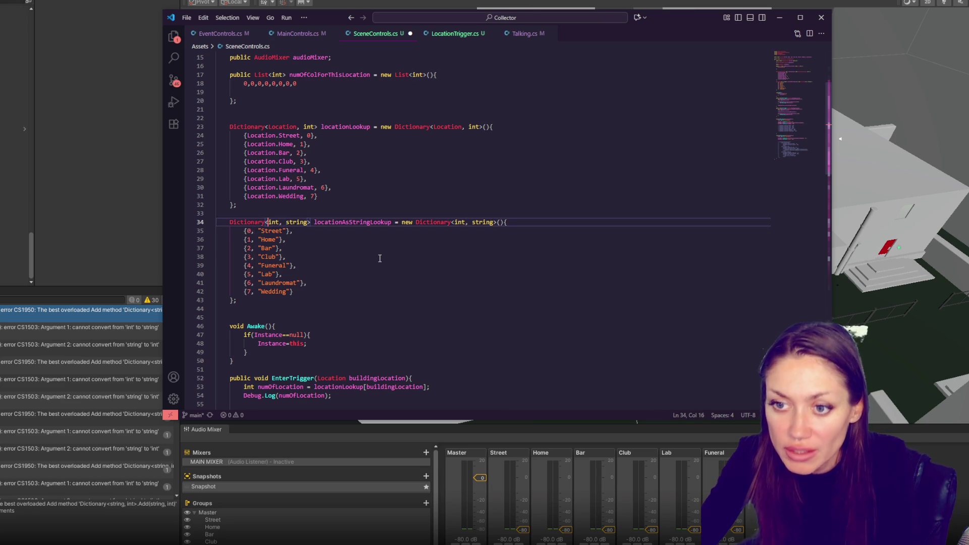
Switch to Unity to recompile, glance back at SceneControls.cs, then return to the editor.
key(alt+Tab)
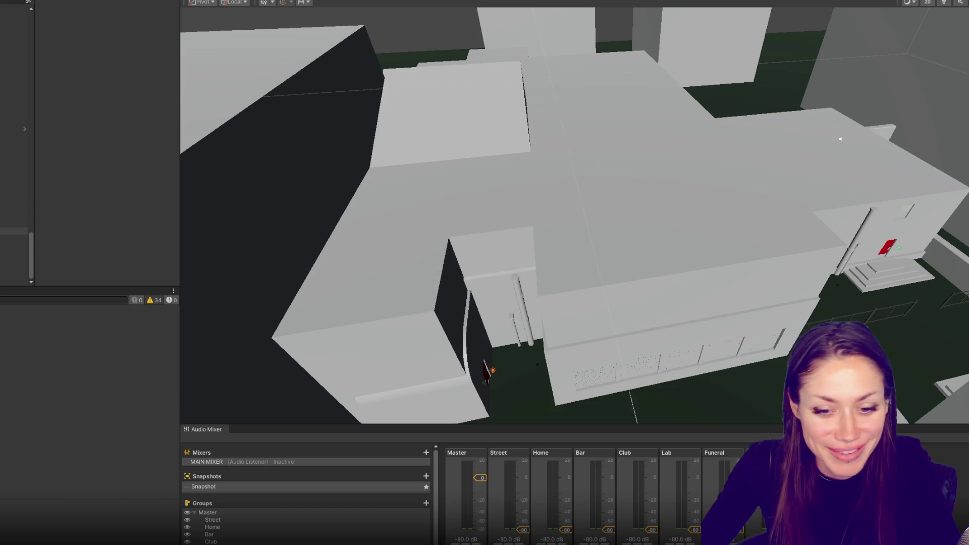
key(alt+Tab)
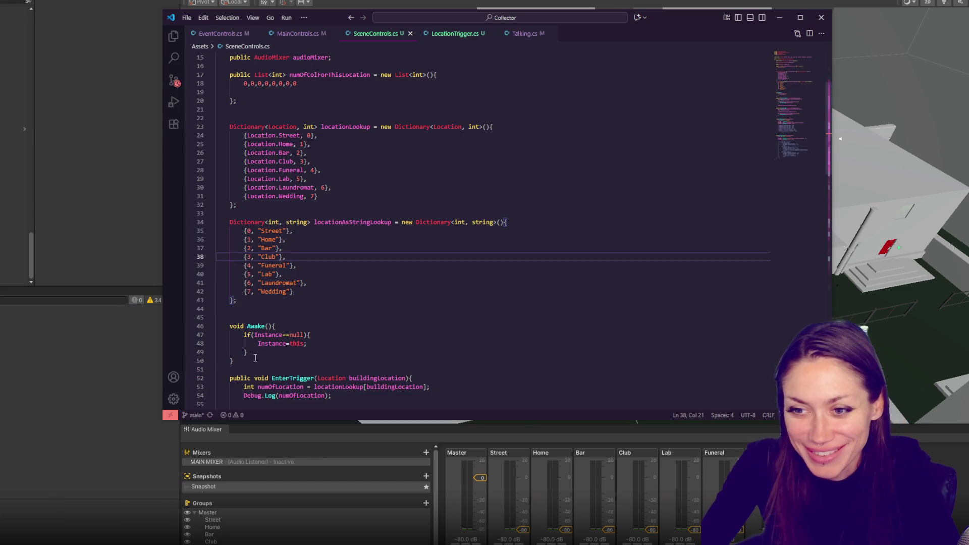
key(alt+Tab)
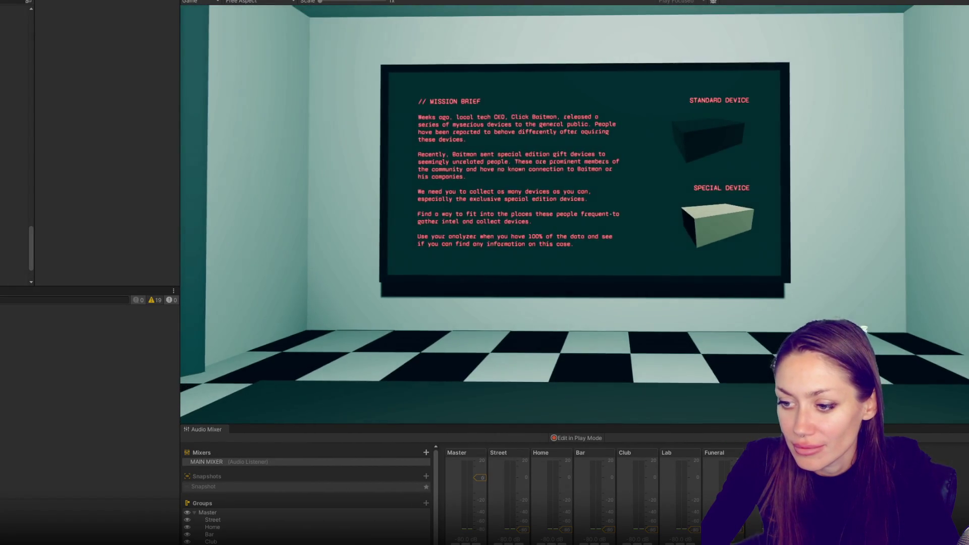
Test-play by walking to the red door and opening it, then stop the game.
key(w)
key(e)
key(Escape)
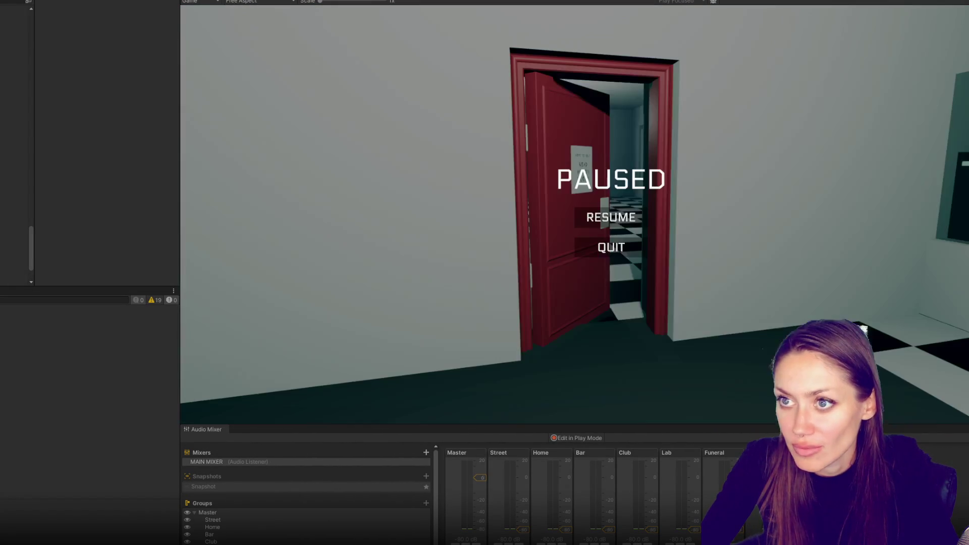
key(ctrl+p)
Select the club building cubes, including Cube (25) and Cube (26), and rename them 'Location: Club'.
scroll(564, 192, down, 5)
drag(623, 157, 347, 210)
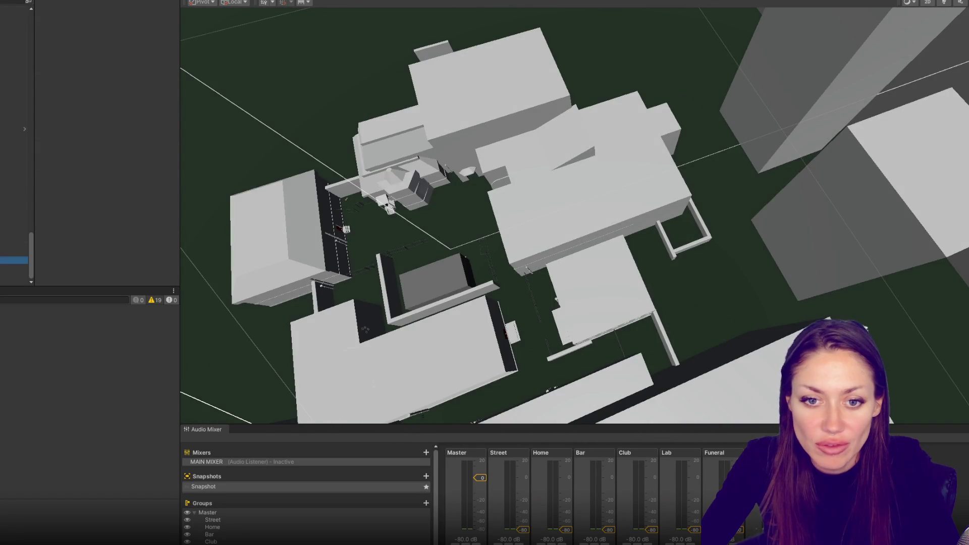
click(13, 261)
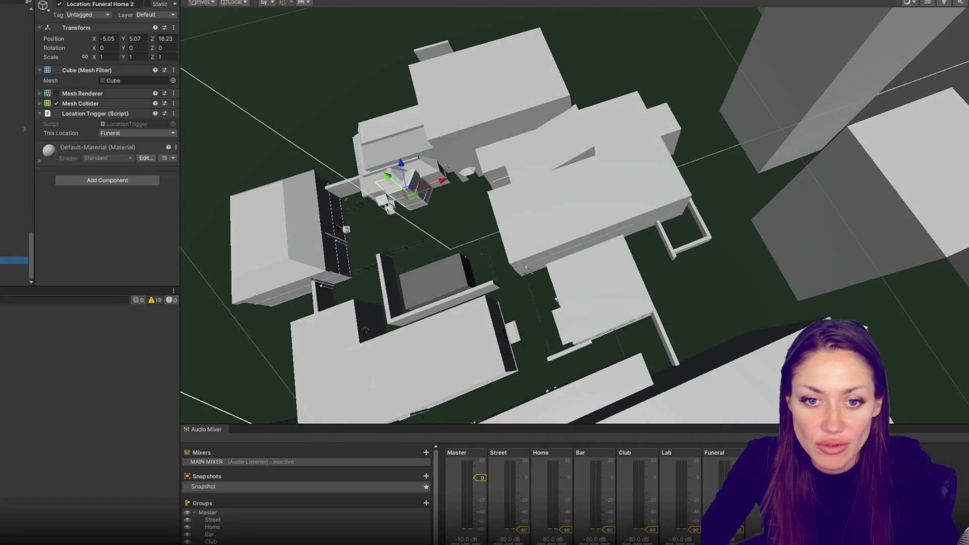
click(13, 267)
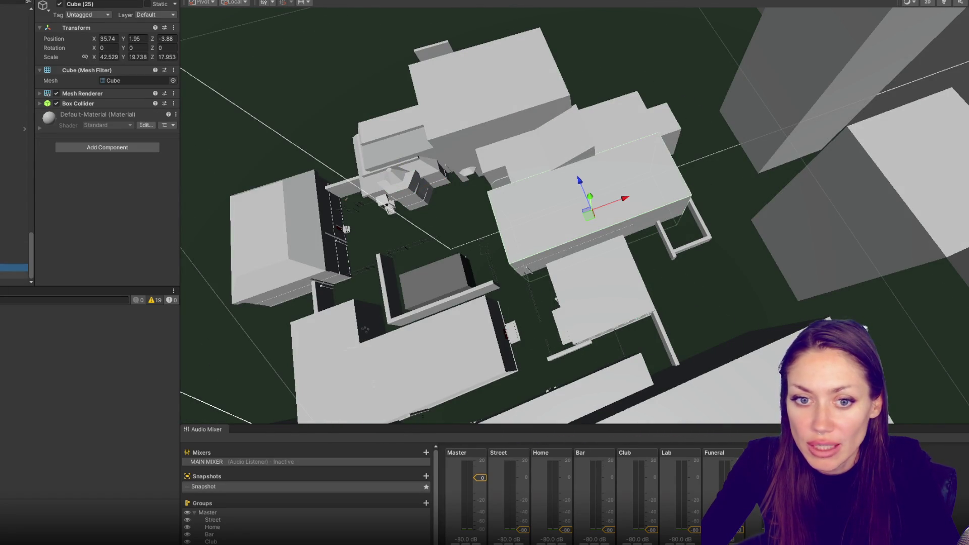
click(13, 274)
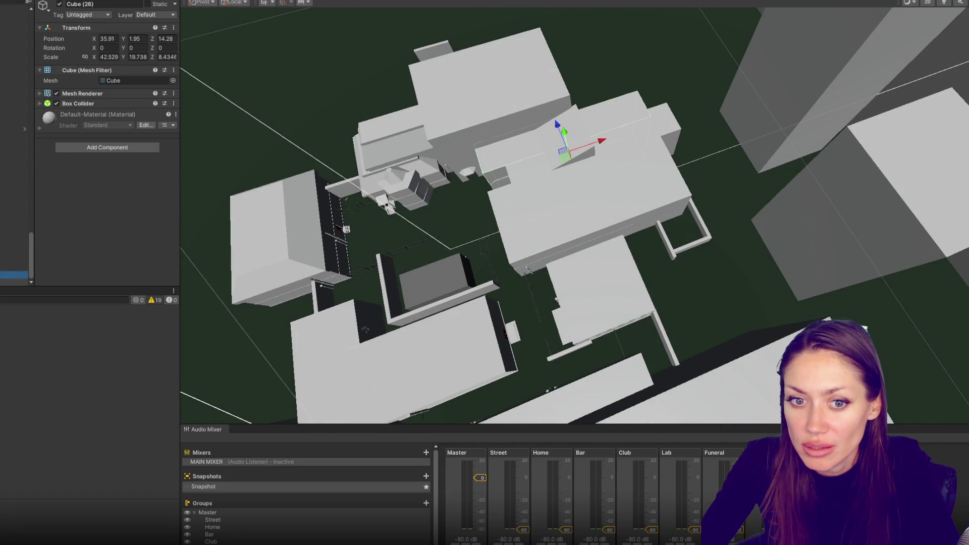
ctrl+click(13, 282)
ctrl+click(13, 268)
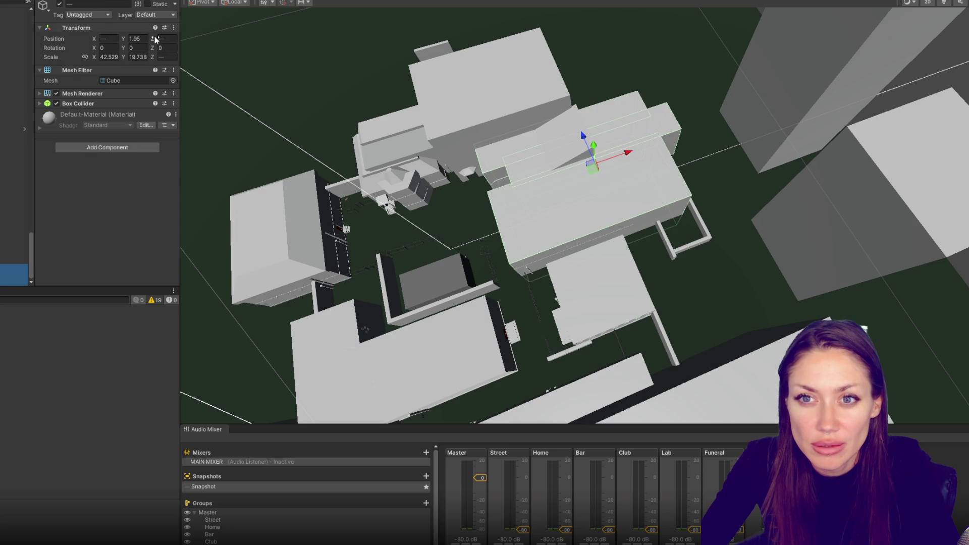
click(111, 4)
text(Location: Club)
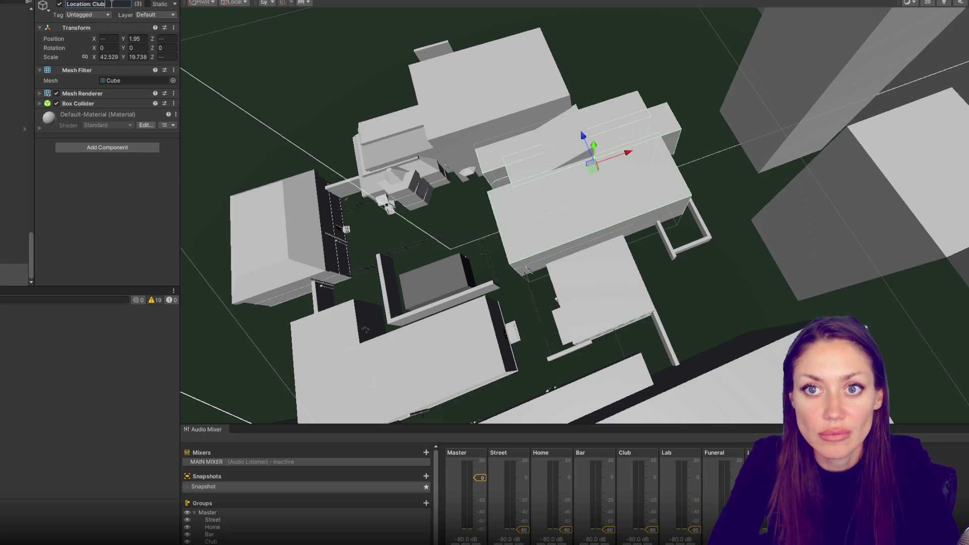
Make the Box Colliders triggers that provide contacts and disable the Mesh Renderers.
click(108, 103)
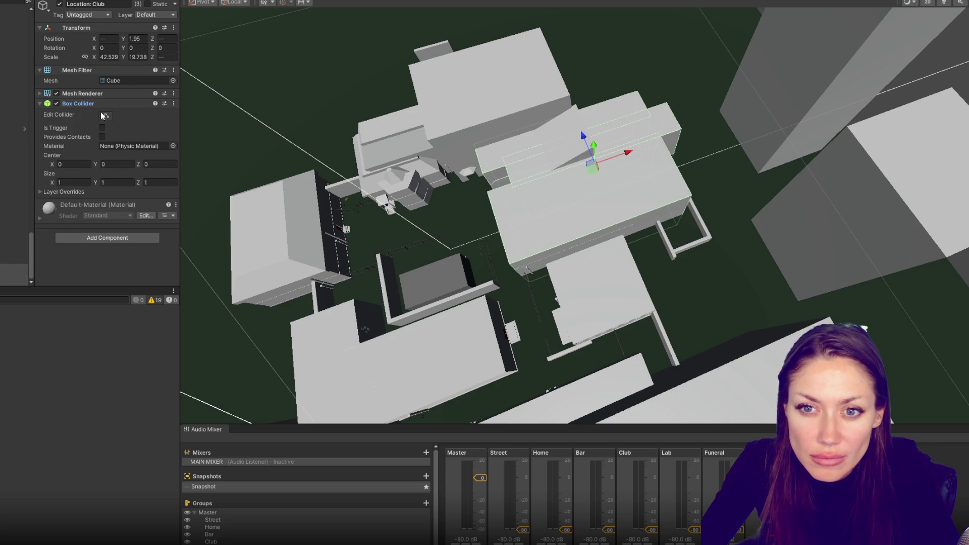
click(102, 127)
click(102, 137)
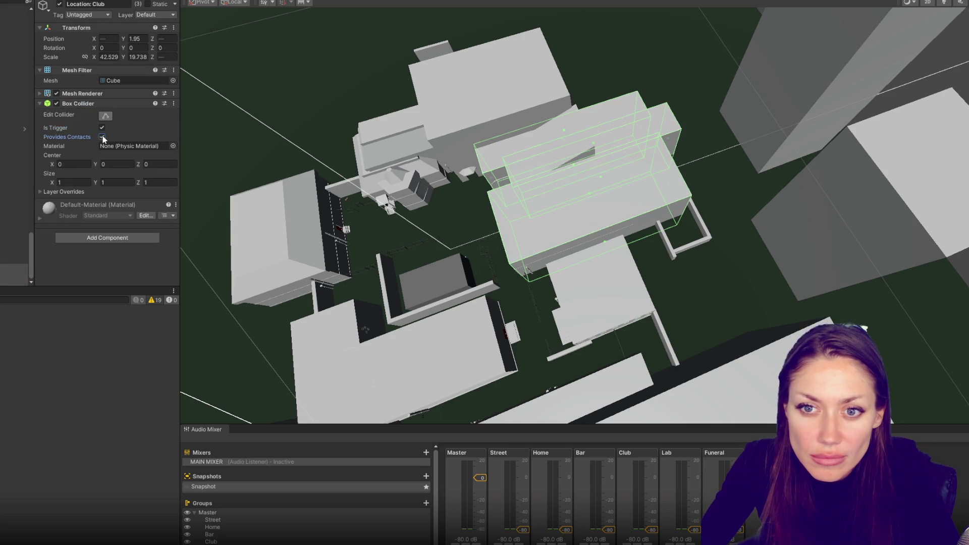
click(75, 103)
click(82, 94)
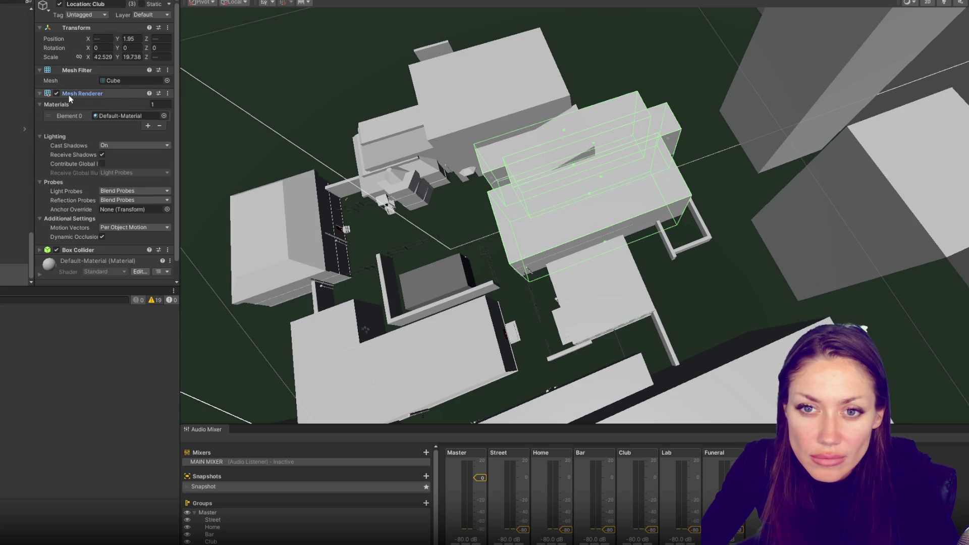
click(57, 94)
click(61, 94)
Add a Location Trigger component with This Location set to Club.
click(93, 147)
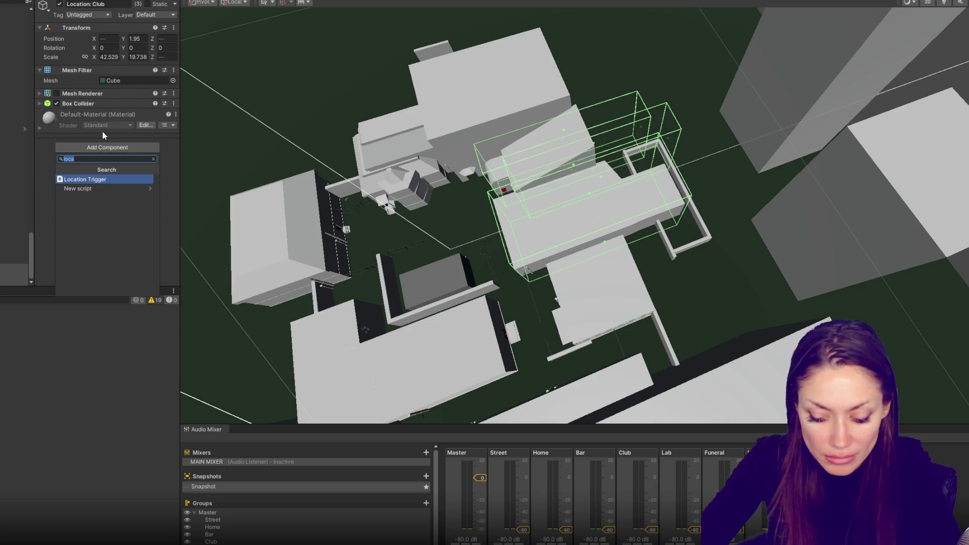
key(Return)
click(136, 133)
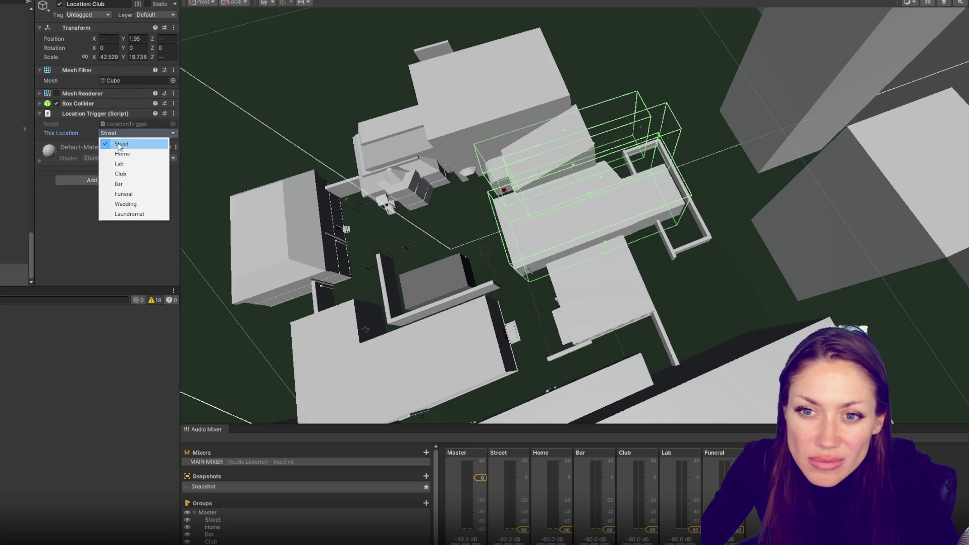
click(133, 174)
click(14, 194)
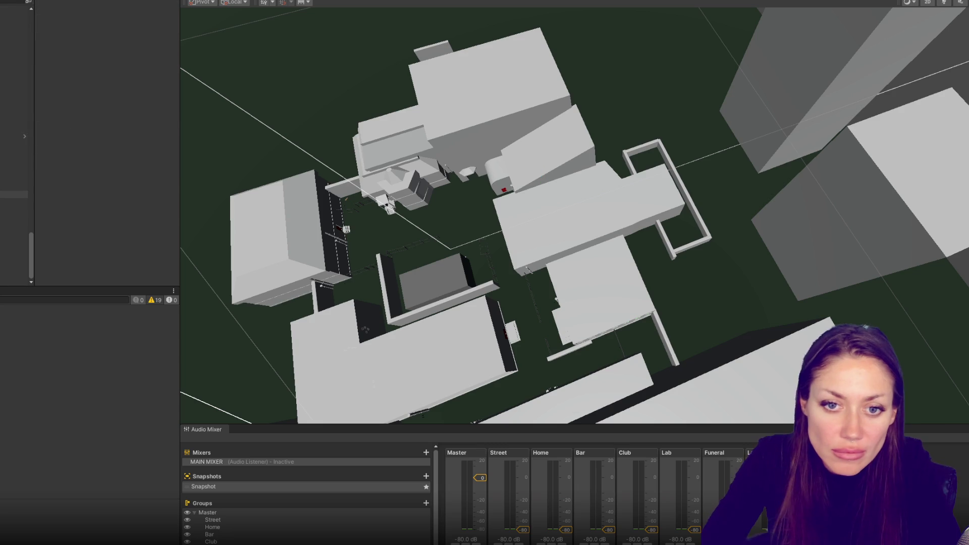
Select Location: Home, then orbit and zoom the view toward the home building.
click(14, 225)
click(14, 217)
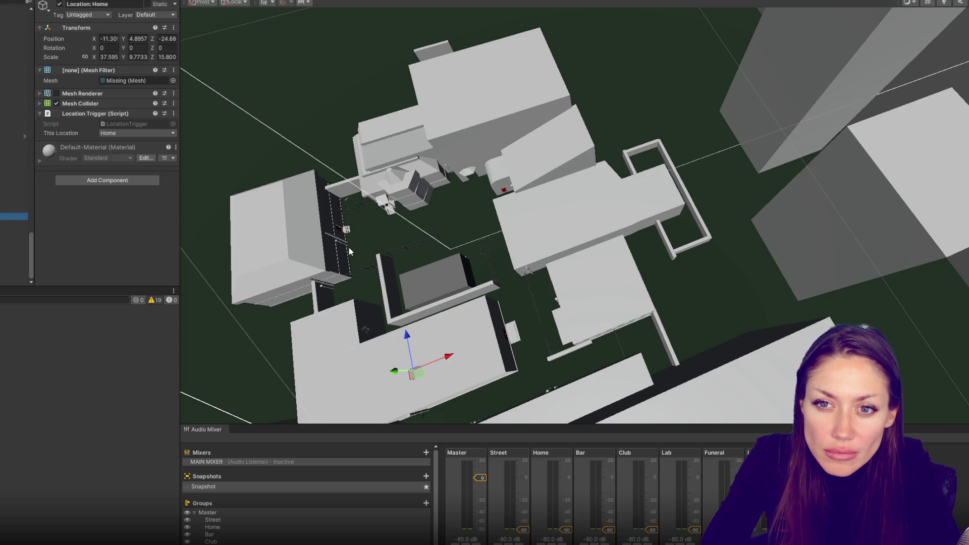
click(349, 247)
drag(368, 243, 456, 113)
scroll(457, 114, down, 5)
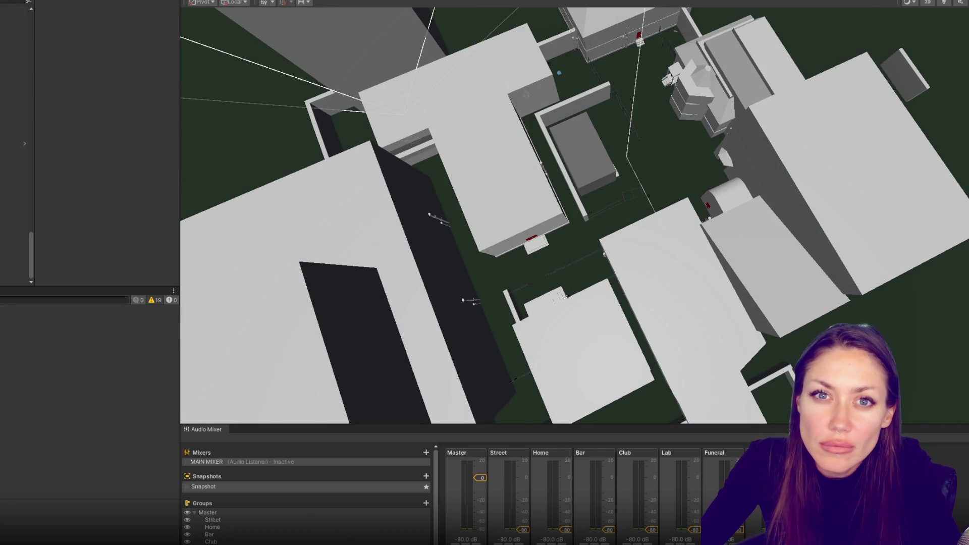
Place a cube over the home building, scale it, and apply the red Interactive material.
drag(31, 20, 91, 15)
mouse_move(591, 128)
mouse_down()
mouse_move(504, 153)
mouse_move(656, 146)
mouse_move(967, 101)
mouse_up()
key(r)
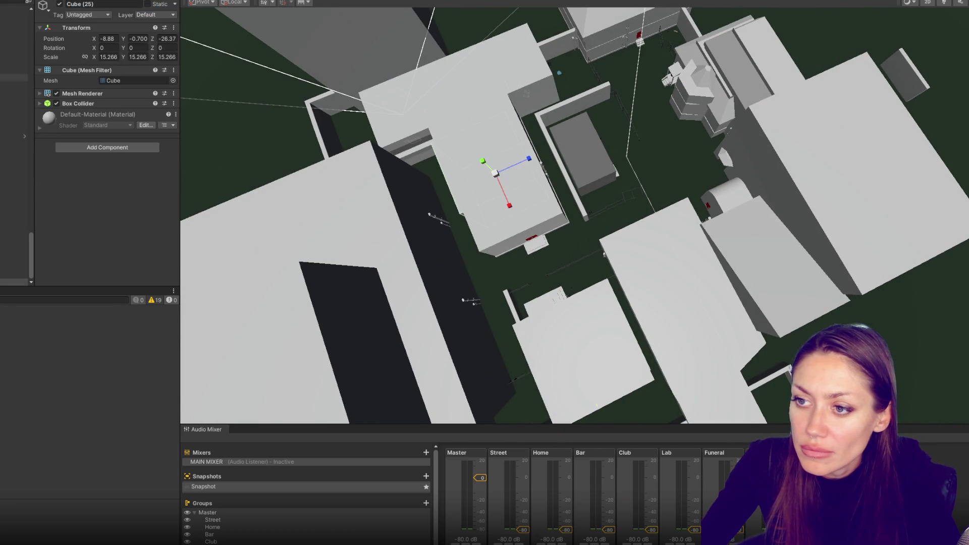
mouse_move(487, 167)
mouse_down()
mouse_move(533, 159)
mouse_move(511, 167)
mouse_up()
click(2, 291)
double_click(7, 334)
mouse_move(152, 376)
mouse_down()
mouse_move(439, 244)
mouse_move(473, 184)
mouse_move(453, 196)
mouse_up()
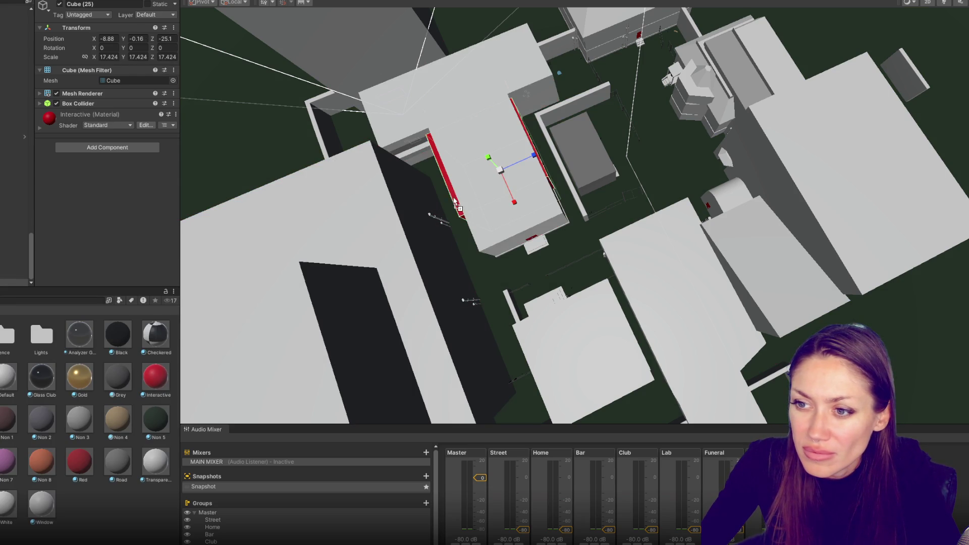
key(f)
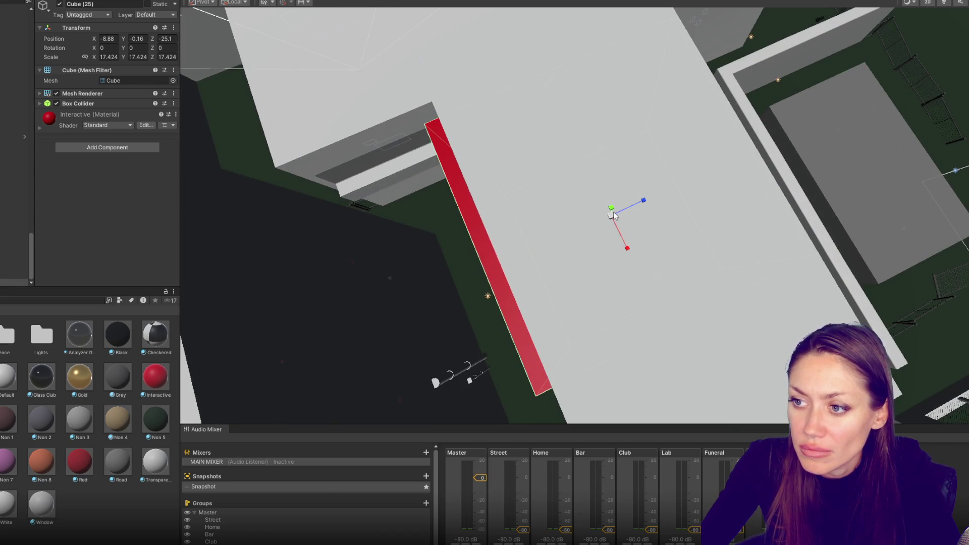
Lift the cube to height 1.2, lengthen it, rotate it over the other wing, narrow its depth and raise it.
mouse_move(611, 209)
mouse_down()
mouse_move(651, 209)
mouse_move(622, 281)
mouse_up()
scroll(612, 206, down, 3)
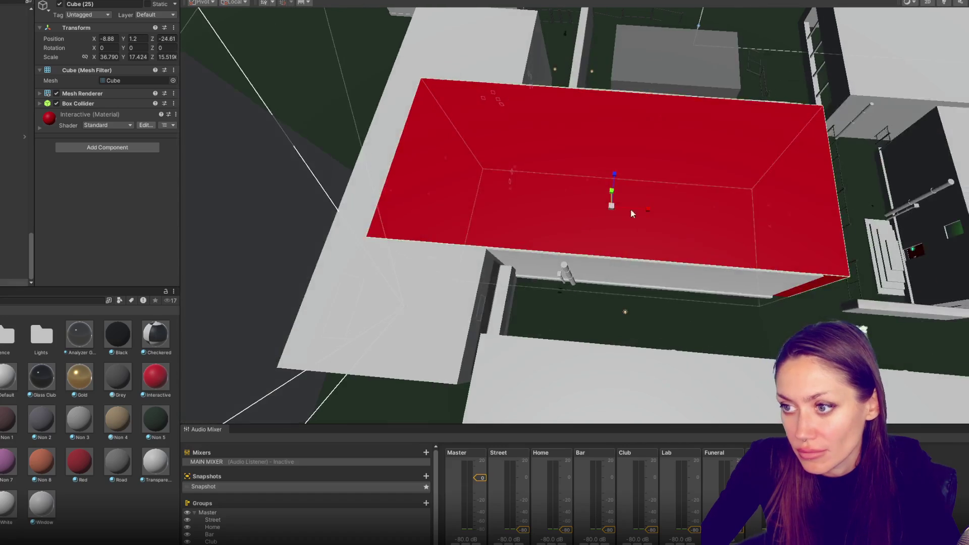
mouse_move(648, 209)
mouse_down()
mouse_move(622, 212)
mouse_move(690, 190)
mouse_move(713, 220)
mouse_up()
key(e)
key(w)
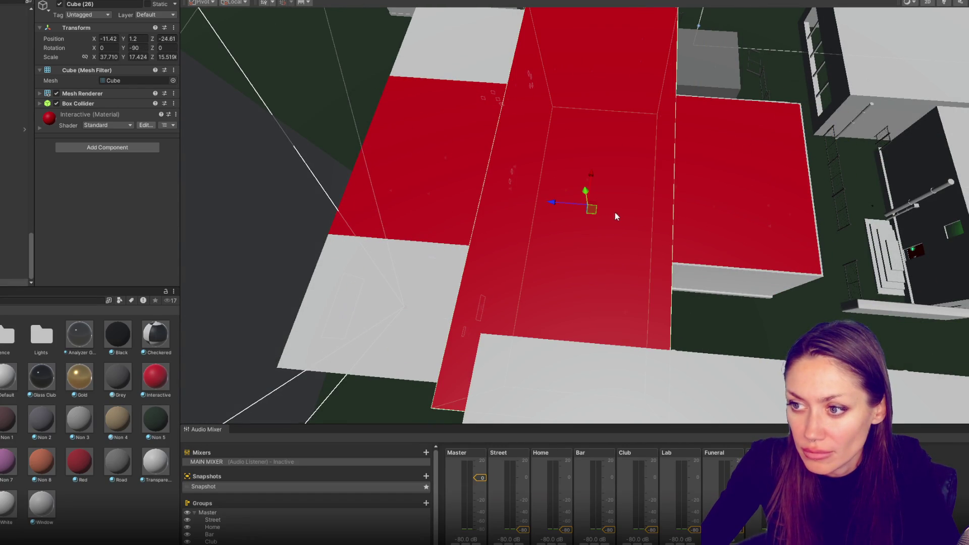
mouse_move(554, 206)
mouse_down()
mouse_move(358, 196)
mouse_move(504, 186)
mouse_move(671, 250)
mouse_move(603, 247)
mouse_move(640, 223)
mouse_move(813, 276)
mouse_move(706, 212)
mouse_move(681, 262)
mouse_move(625, 189)
mouse_up()
mouse_move(605, 235)
mouse_down()
mouse_move(418, 197)
mouse_move(502, 185)
mouse_move(456, 185)
mouse_move(501, 108)
mouse_move(578, 150)
mouse_up()
mouse_move(591, 193)
mouse_down()
mouse_move(593, 127)
mouse_move(580, 130)
mouse_move(586, 165)
mouse_move(598, 153)
mouse_move(579, 203)
mouse_up()
click(580, 192)
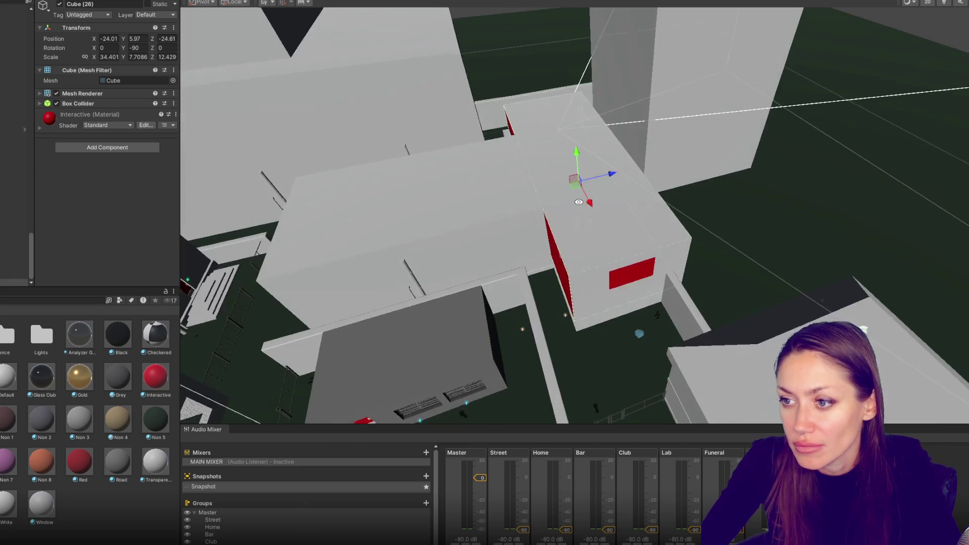
Trim the cube's depth slightly and rename both red home cubes to 'Location: Home'.
mouse_move(611, 174)
mouse_down()
mouse_move(543, 212)
mouse_move(510, 202)
mouse_up()
ctrl+click(15, 275)
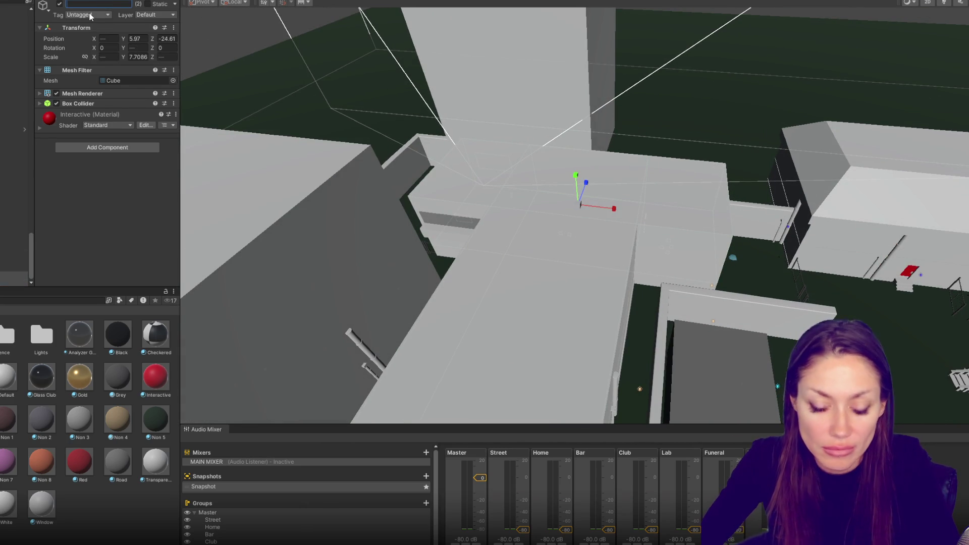
text(Locati)
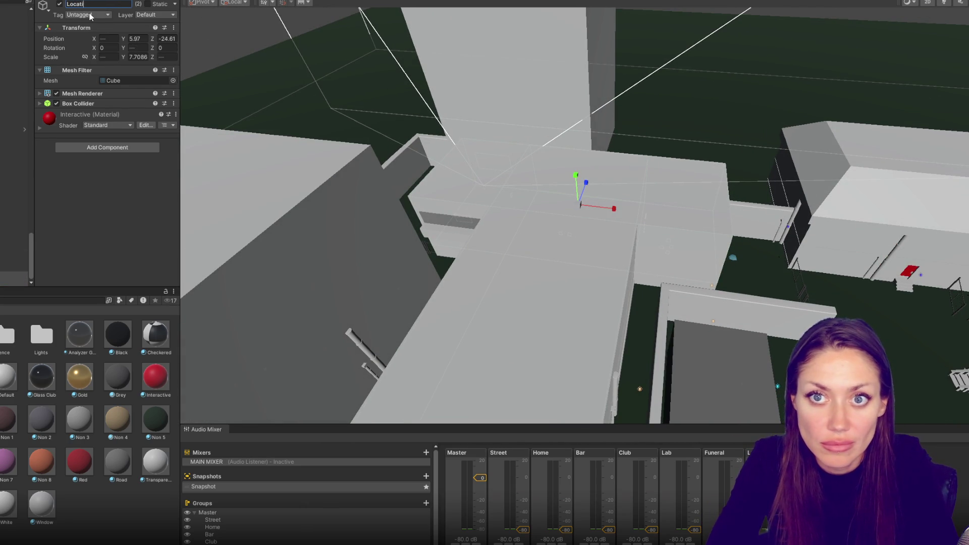
key(BackSpace)
key(BackSpace)
key(BackSpace)
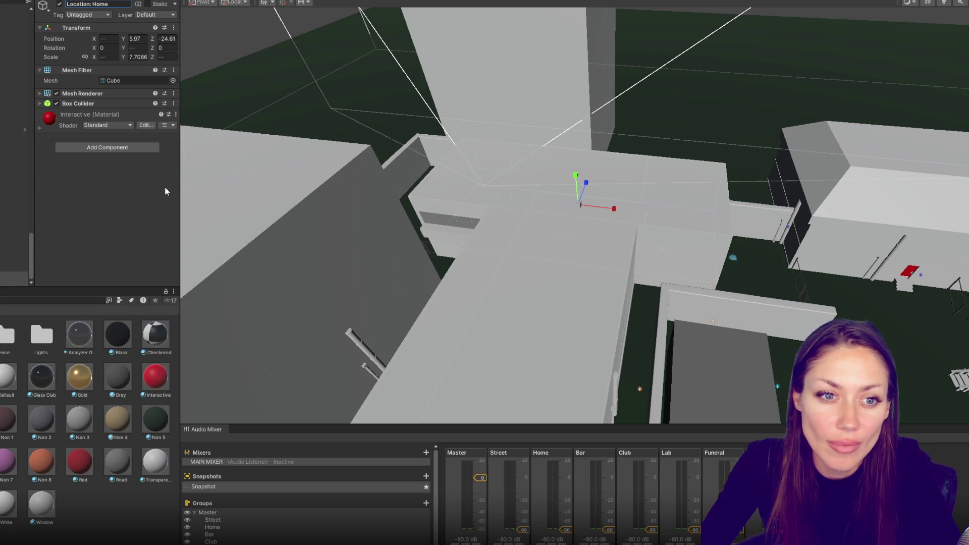
key(Return)
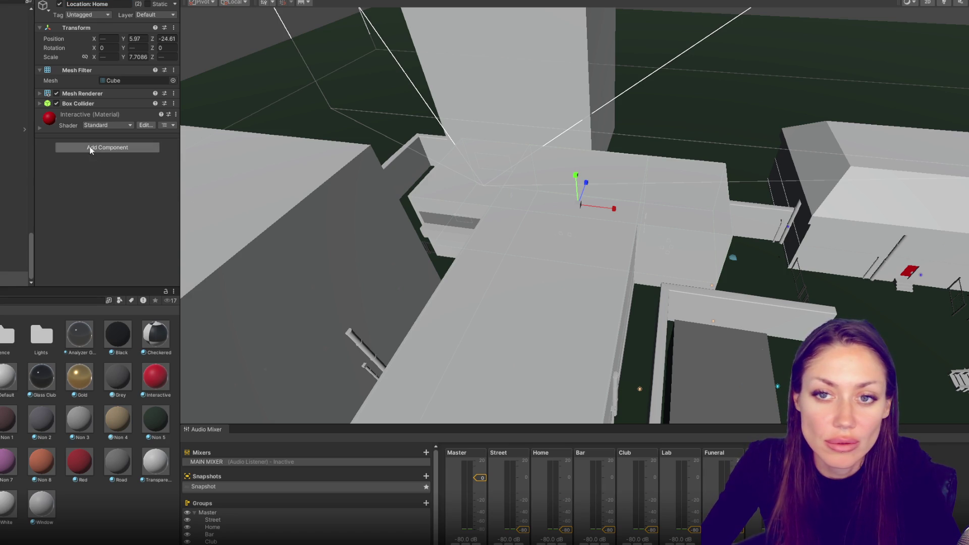
Make both colliders triggers, hide the Mesh Renderer, and add a Location Trigger set to Home.
click(63, 103)
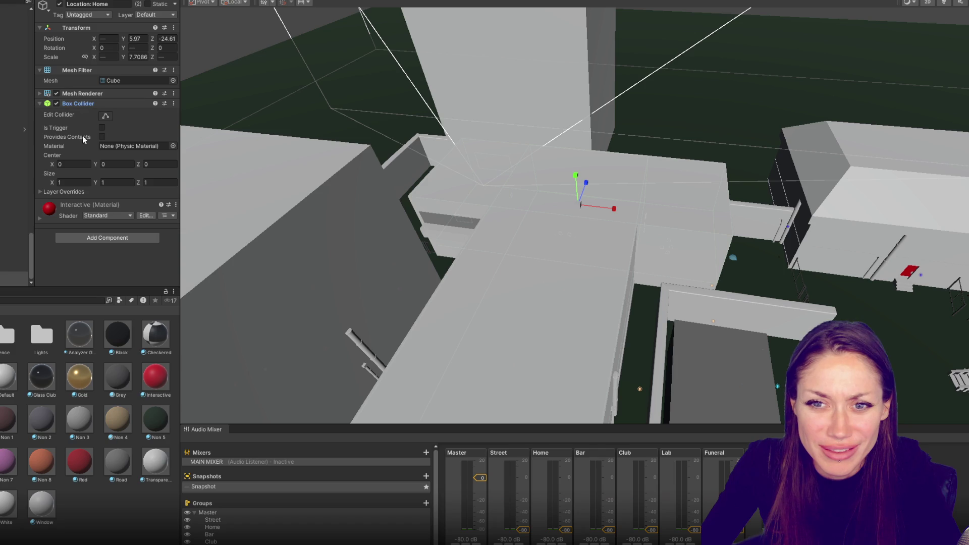
click(63, 94)
click(65, 94)
click(86, 103)
click(107, 148)
click(100, 198)
click(122, 133)
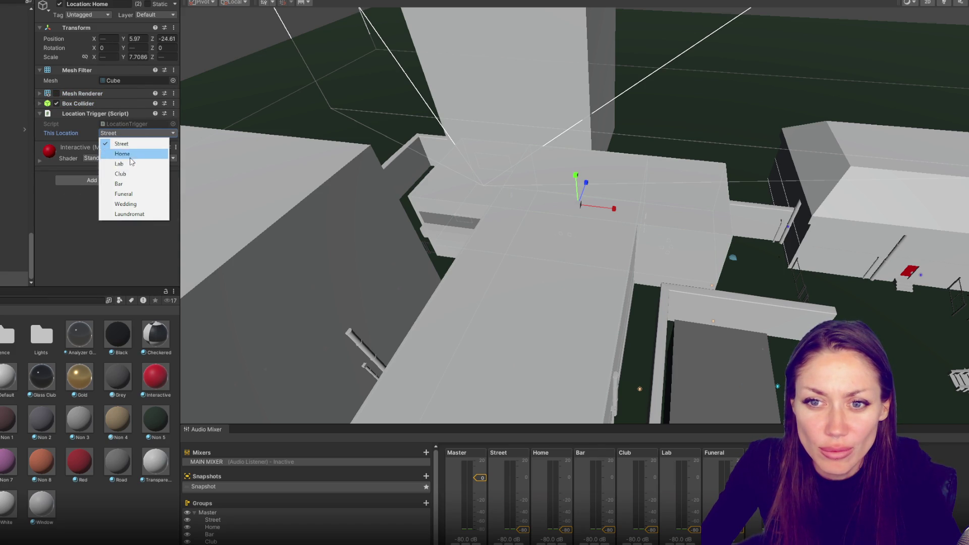
click(135, 214)
Review the Location: Club and Wedding objects, then confirm the Location: Home collider is a trigger.
mouse_move(504, 227)
mouse_down()
mouse_move(680, 175)
mouse_move(606, 187)
mouse_up()
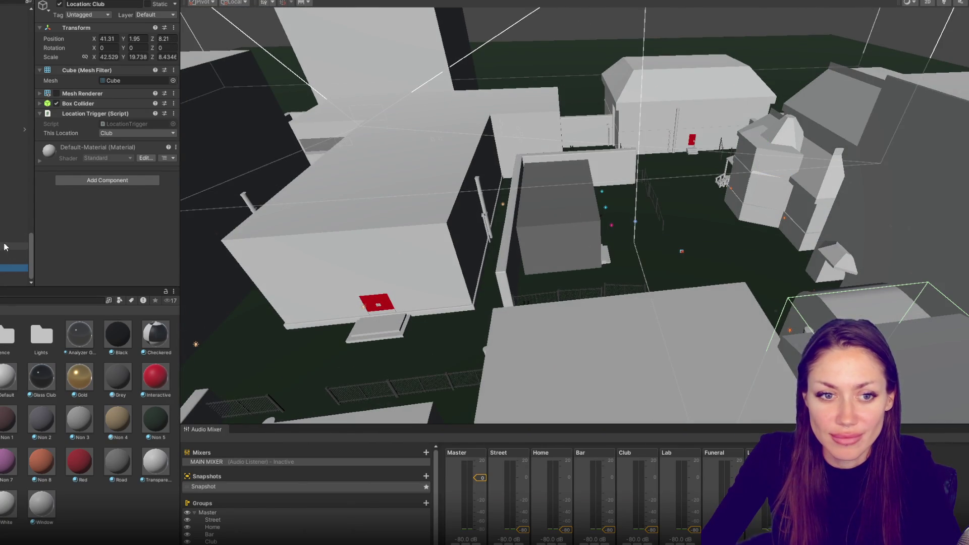
click(14, 224)
click(14, 202)
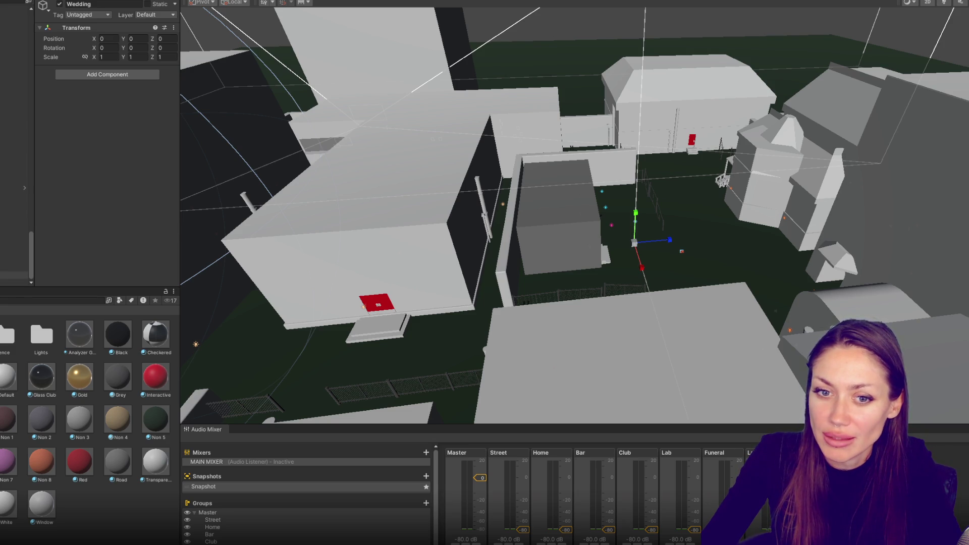
click(15, 275)
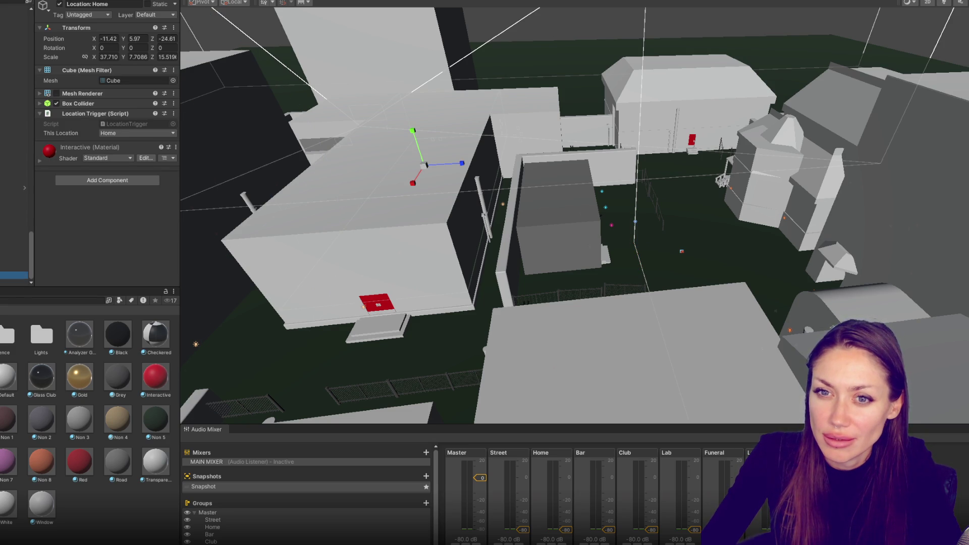
click(102, 103)
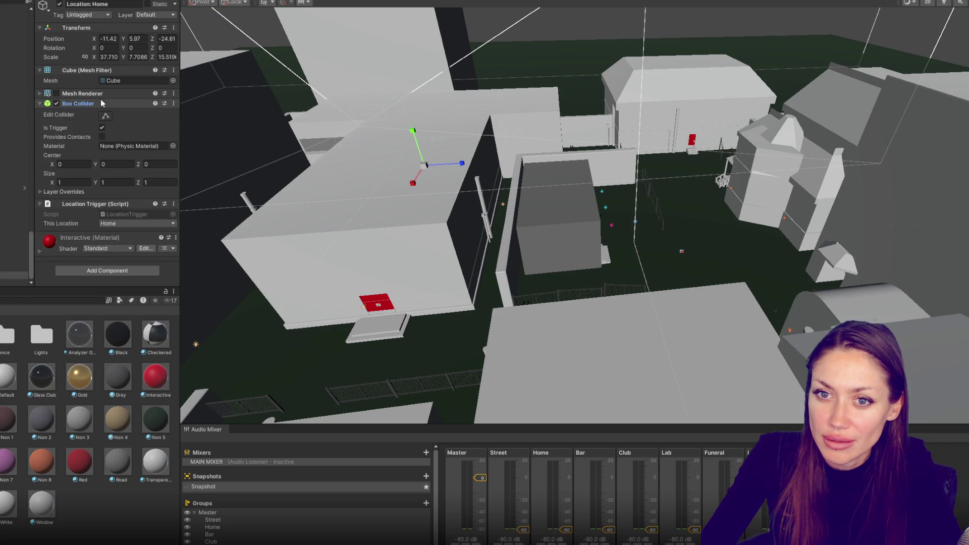
click(102, 102)
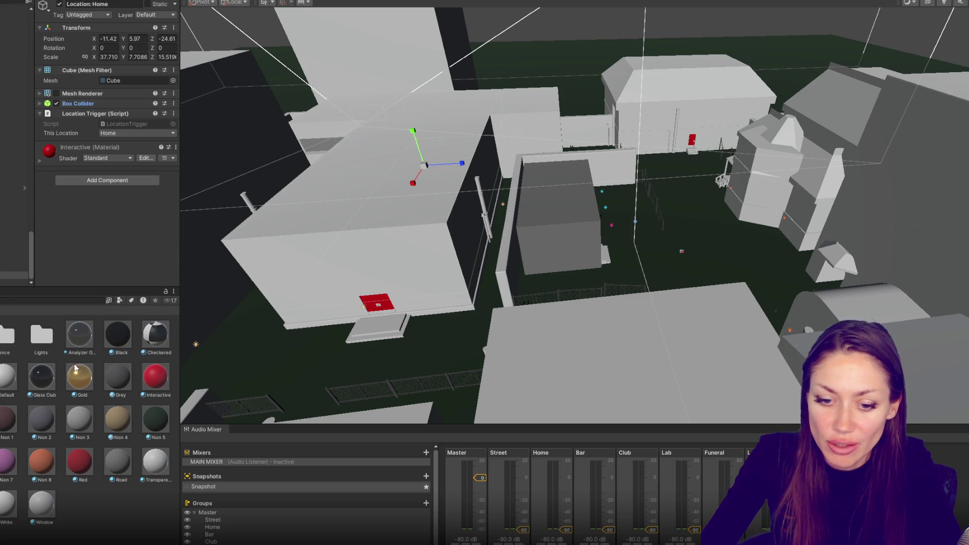
key(alt+Tab)
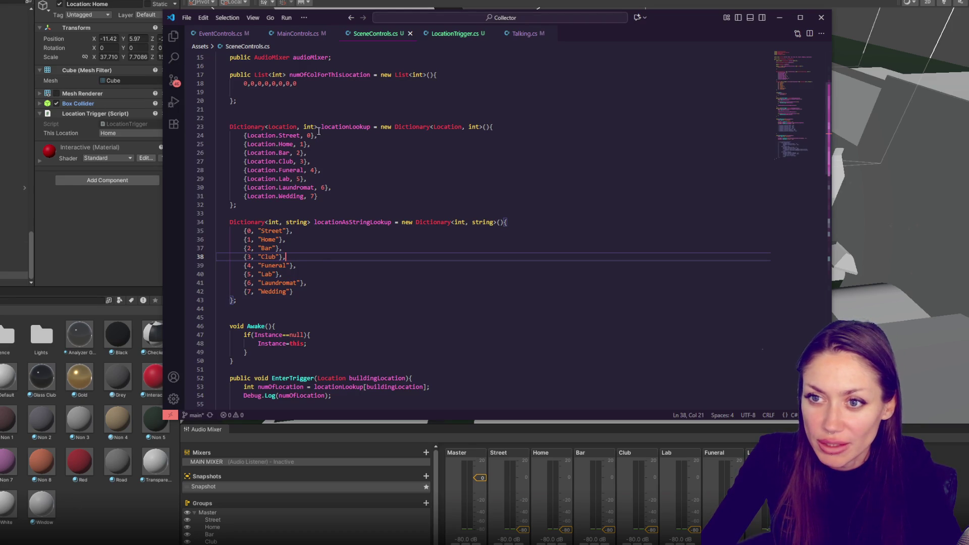
Change the second numOfColForThisLocation value in SceneControls.cs from 0 to 1 and return to Unity.
scroll(302, 131, up, 3)
drag(251, 152, 255, 152)
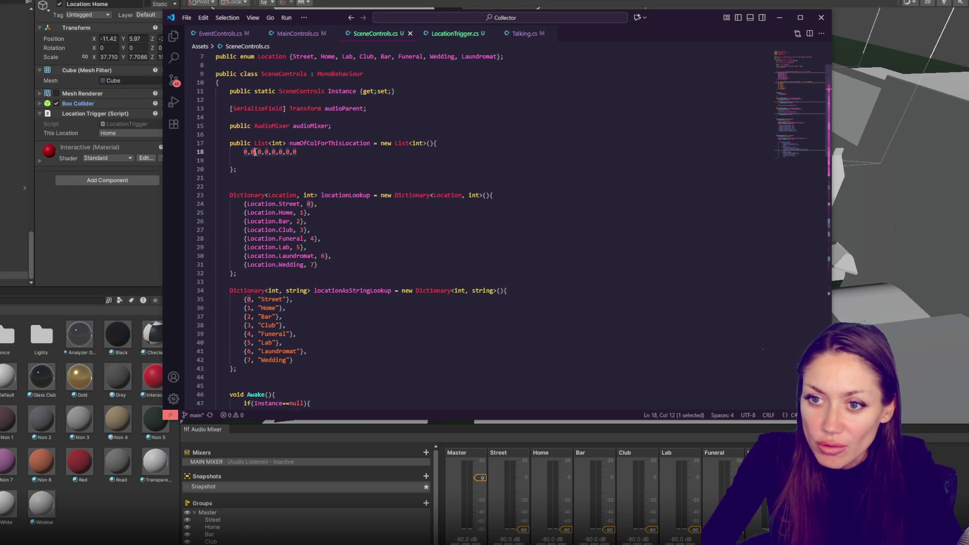
text(1)
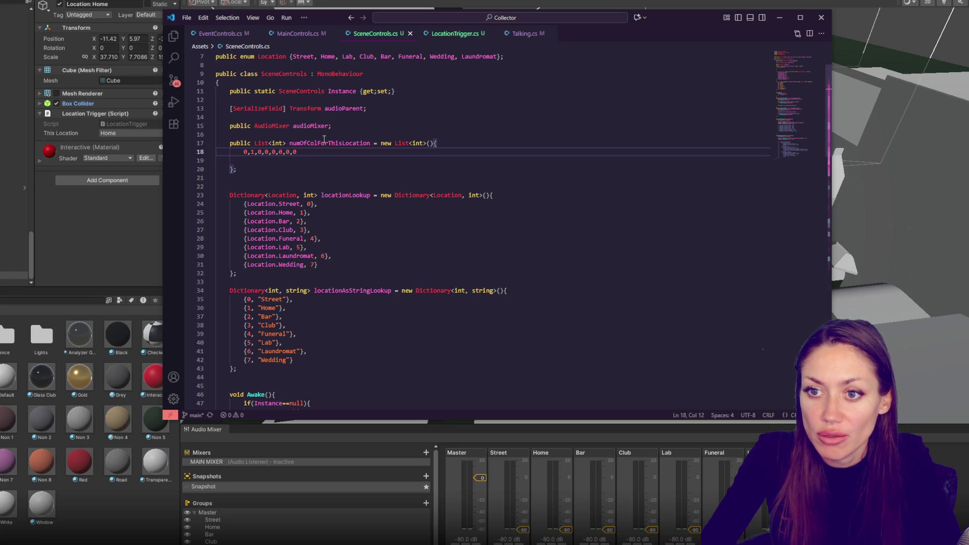
scroll(324, 139, down, 5)
key(alt+Tab)
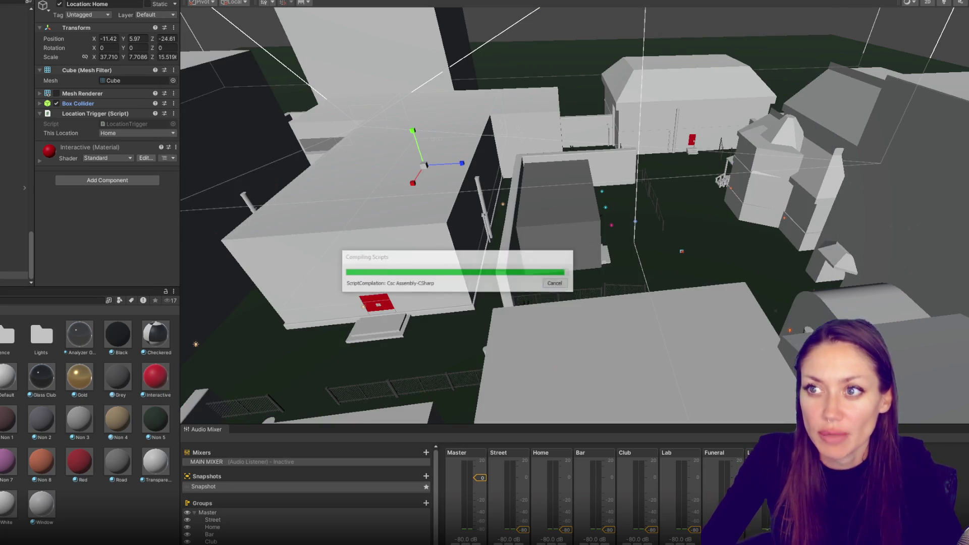